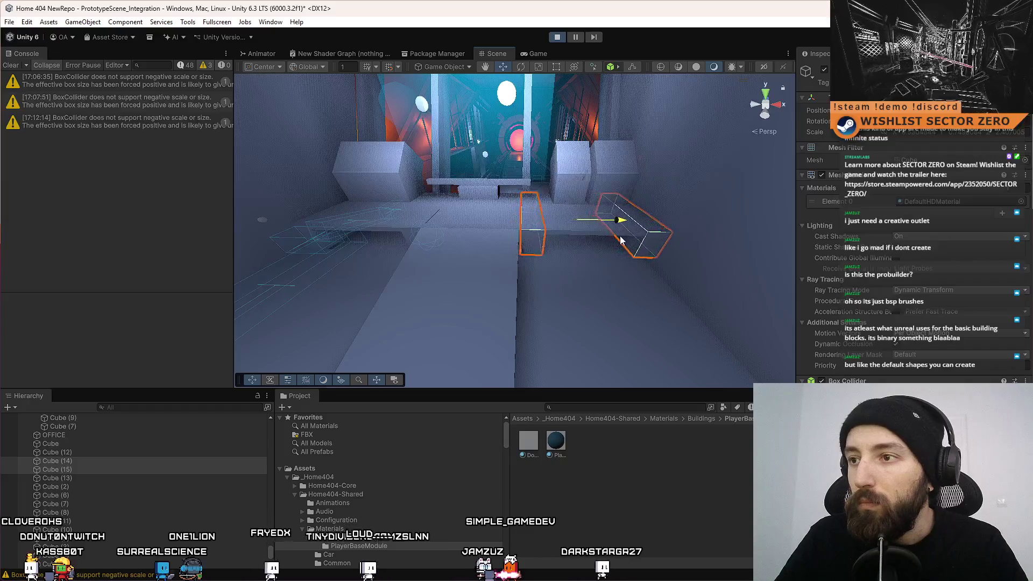
Switch the gizmo to local axes and tilt the small floor slab
mouse_move(563, 264)
mouse_down()
mouse_move(527, 263)
mouse_move(499, 240)
mouse_move(501, 205)
mouse_move(610, 276)
mouse_move(620, 272)
mouse_move(340, 291)
mouse_up()
mouse_move(506, 271)
mouse_down()
mouse_move(525, 280)
mouse_move(508, 295)
mouse_move(527, 292)
mouse_up()
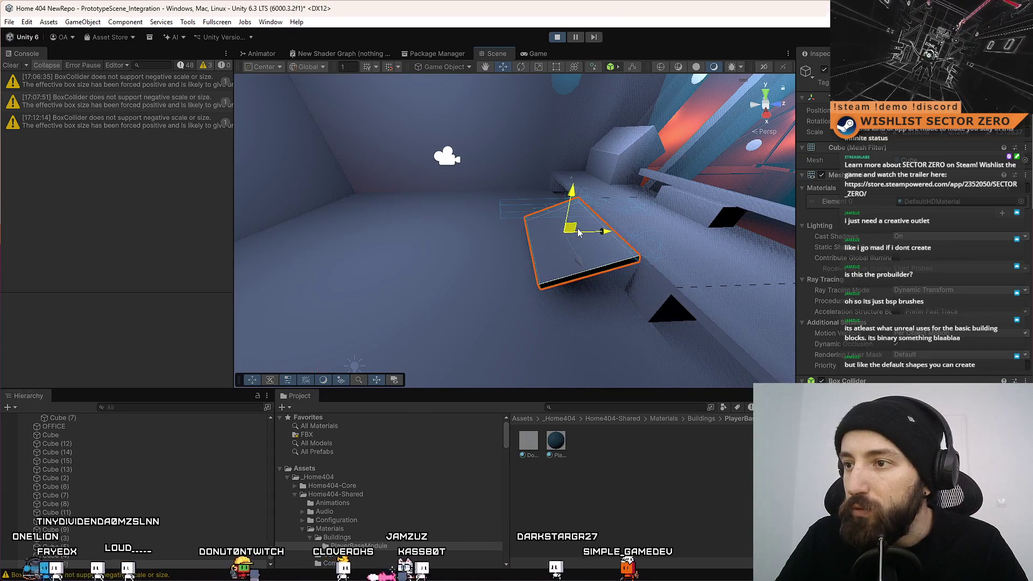
drag(566, 259, 558, 251)
key(x)
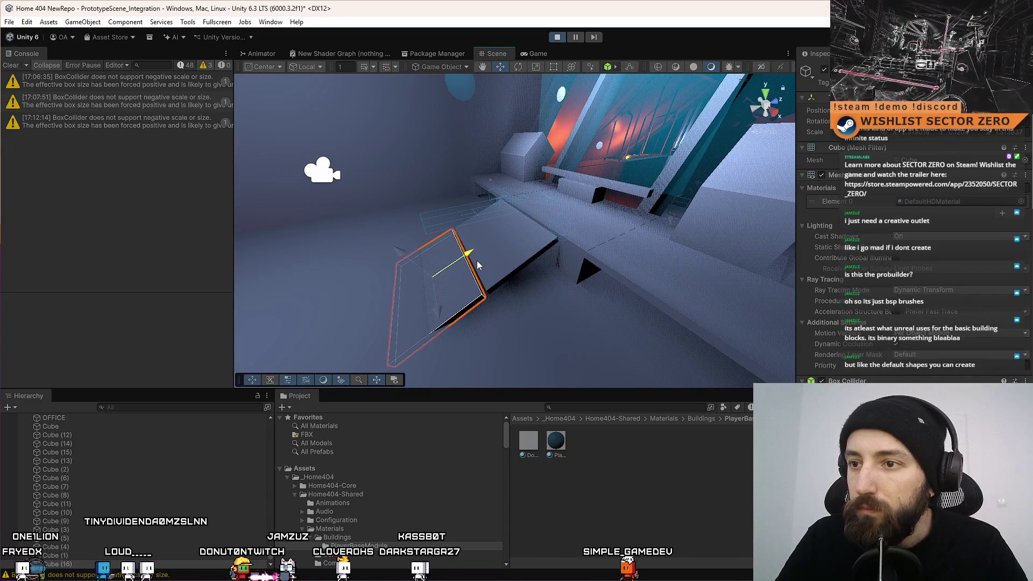
click(528, 312)
mouse_move(529, 312)
mouse_down()
mouse_move(639, 309)
mouse_move(498, 288)
mouse_move(496, 305)
mouse_up()
click(586, 289)
key(f)
key(r)
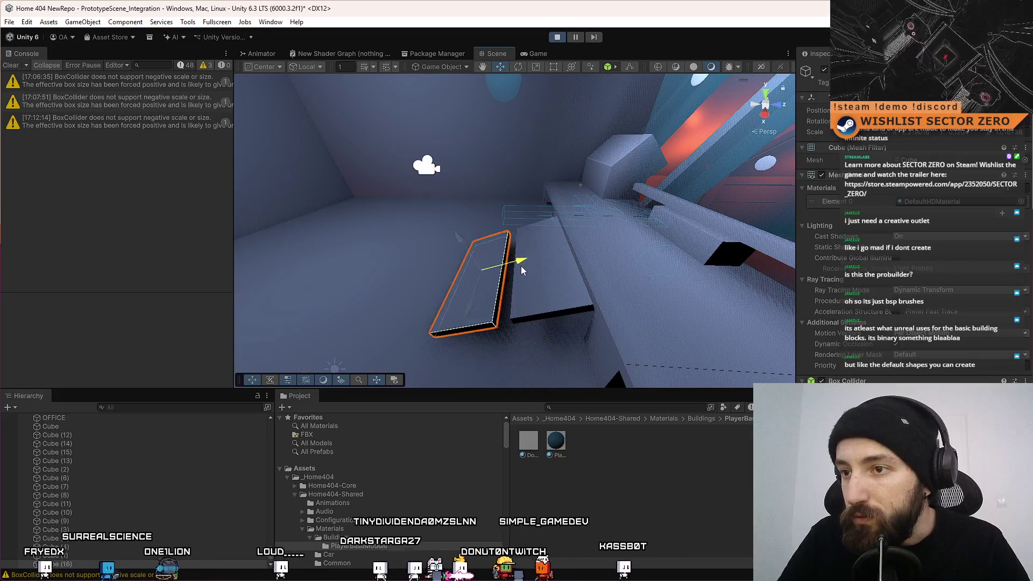
mouse_move(521, 270)
mouse_down()
mouse_move(722, 281)
mouse_move(604, 286)
mouse_move(611, 228)
mouse_move(719, 230)
mouse_move(595, 203)
mouse_up()
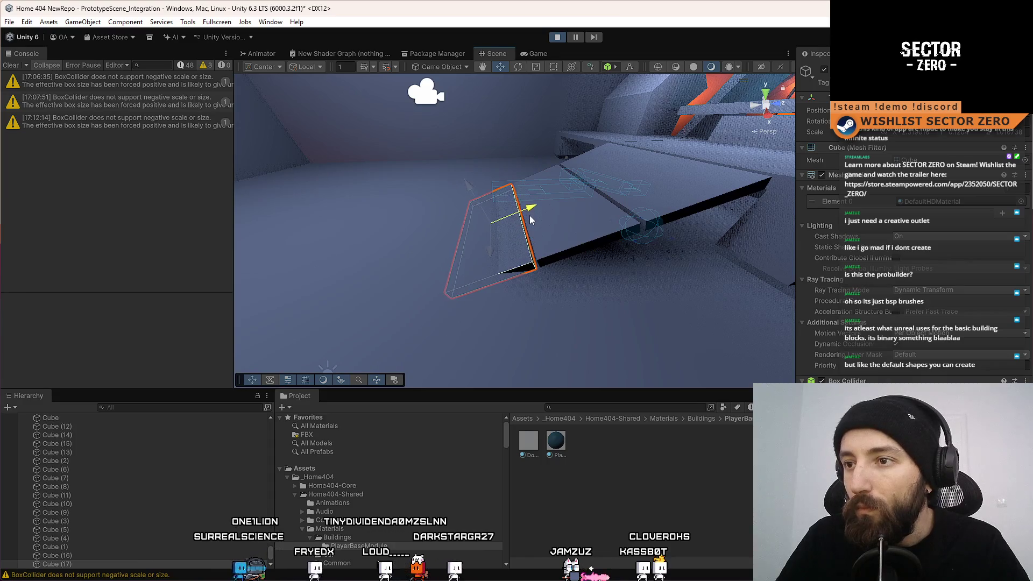
Add the larger adjacent slab to the selection, frame both, and restore world-axis gizmos
shift+click(526, 209)
key(f)
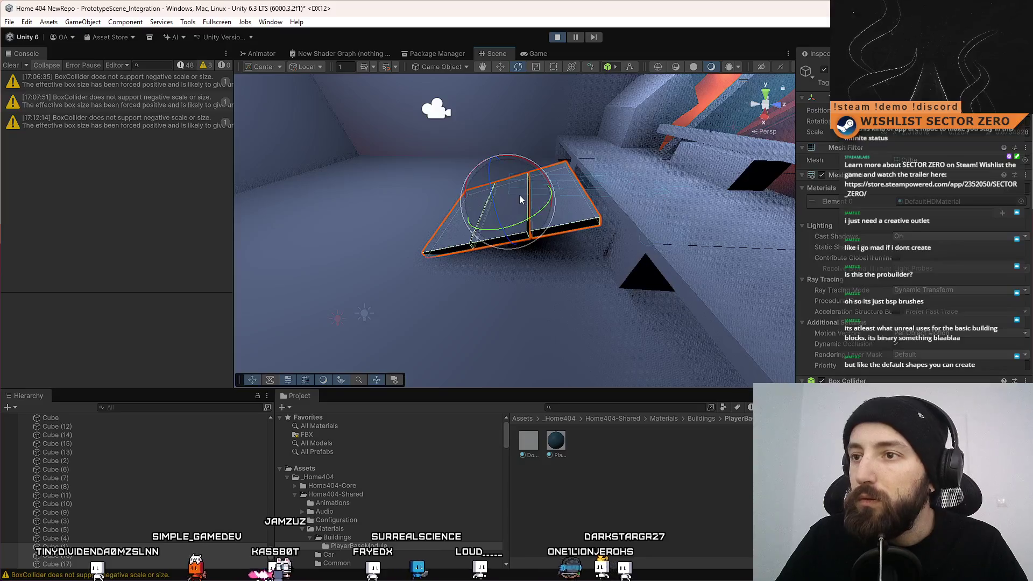
key(w)
key(x)
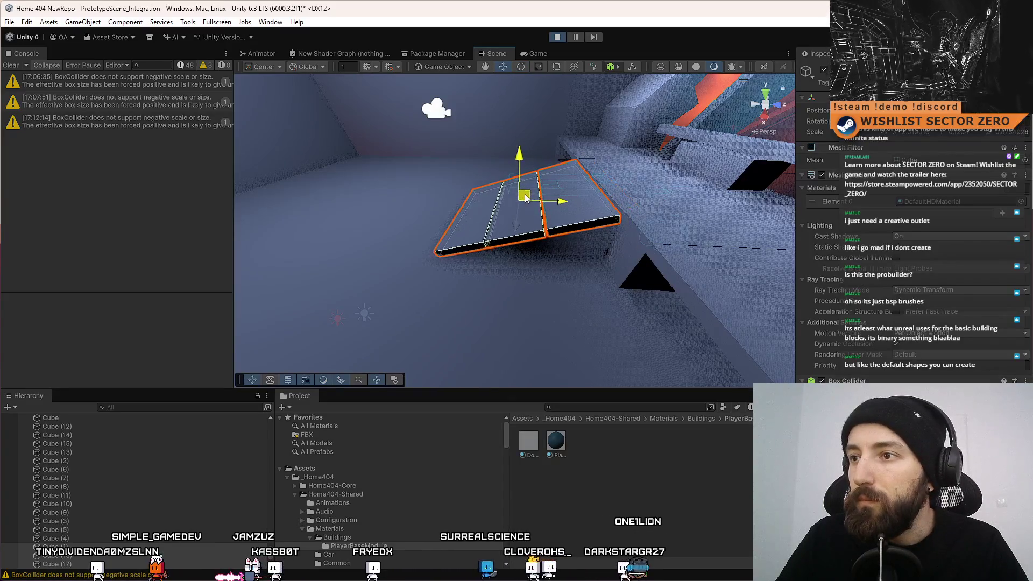
alt+drag(525, 195, 749, 176)
mouse_move(553, 274)
alt+mouse_down()
mouse_move(731, 269)
mouse_move(882, 316)
alt+mouse_up()
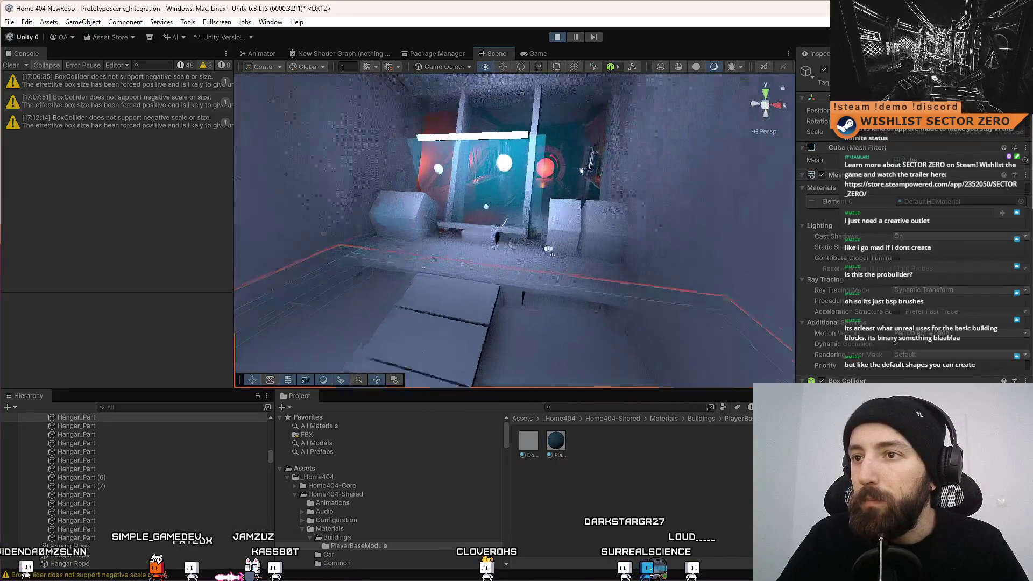
click(541, 54)
click(556, 117)
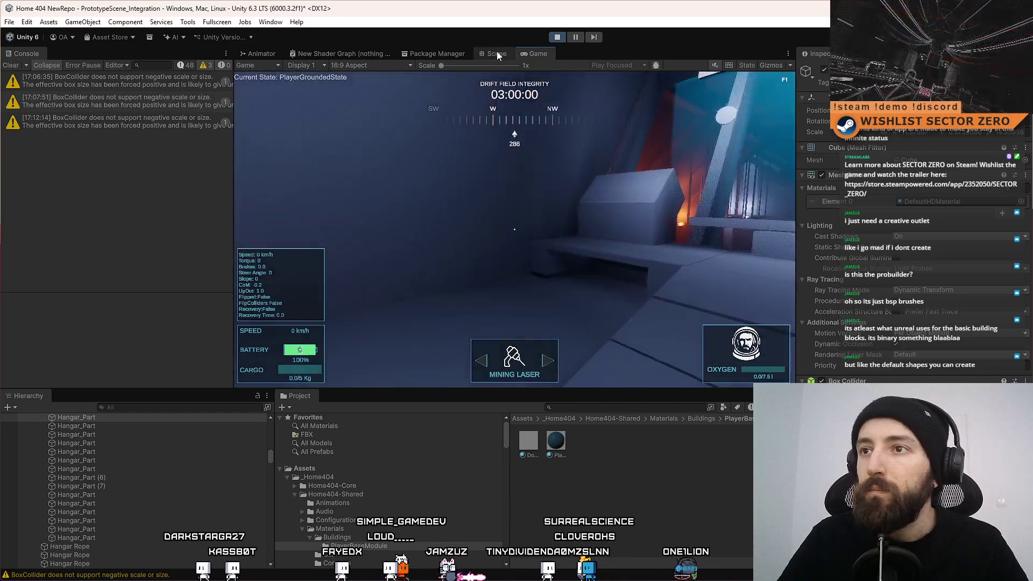
key(ctrl+1)
drag(616, 170, 447, 153)
mouse_move(636, 213)
mouse_down()
mouse_move(223, 157)
mouse_move(176, 167)
mouse_move(203, 188)
mouse_move(602, 221)
mouse_move(592, 178)
mouse_move(545, 161)
mouse_up()
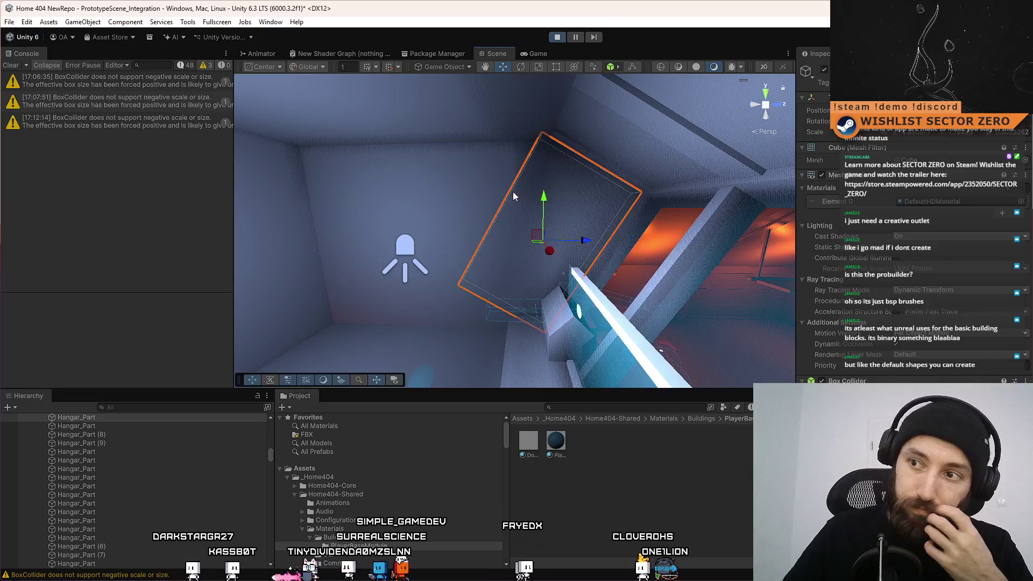
Scale the box near the ceiling into a thin slab and slide it left
mouse_move(440, 267)
mouse_down()
mouse_move(323, 253)
mouse_move(189, 259)
mouse_move(977, 266)
mouse_move(200, 257)
mouse_move(440, 202)
mouse_move(452, 258)
mouse_move(559, 89)
mouse_up()
mouse_move(522, 356)
mouse_down()
mouse_move(543, 333)
mouse_move(677, 387)
mouse_move(542, 272)
mouse_move(180, 209)
mouse_move(242, 211)
mouse_up()
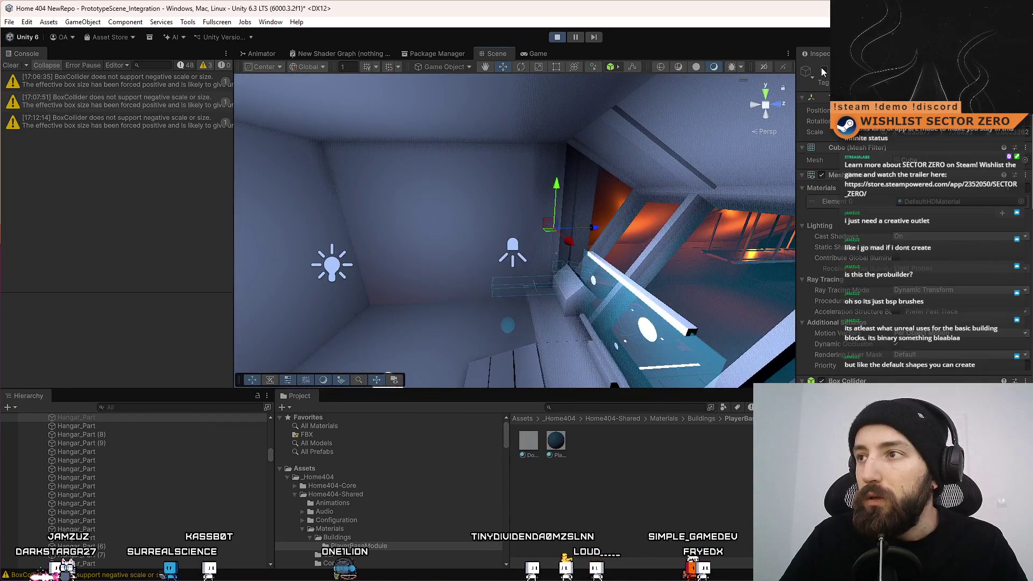
drag(648, 140, 515, 198)
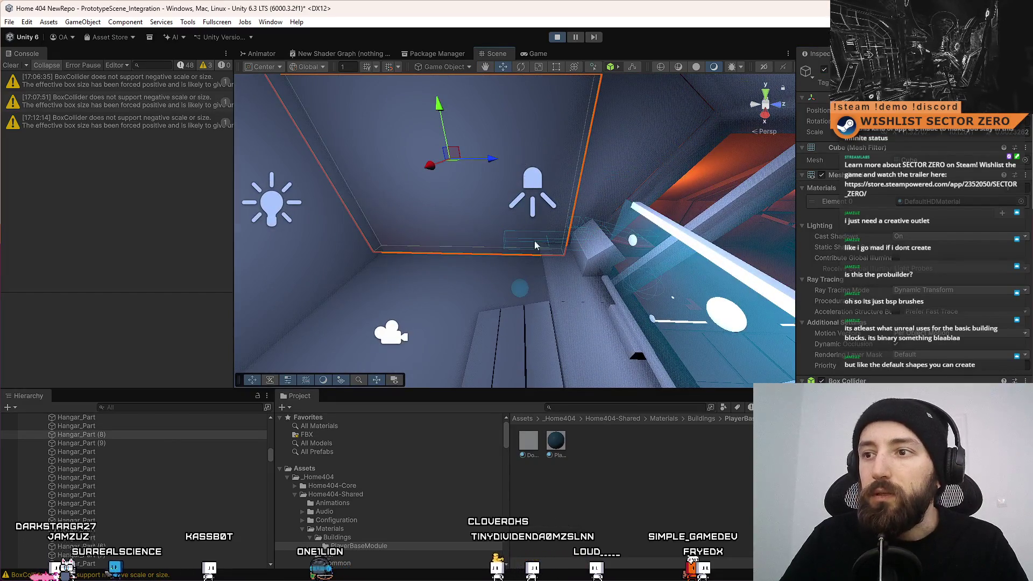
mouse_move(535, 245)
mouse_down()
mouse_move(499, 219)
mouse_move(544, 168)
mouse_move(526, 160)
mouse_up()
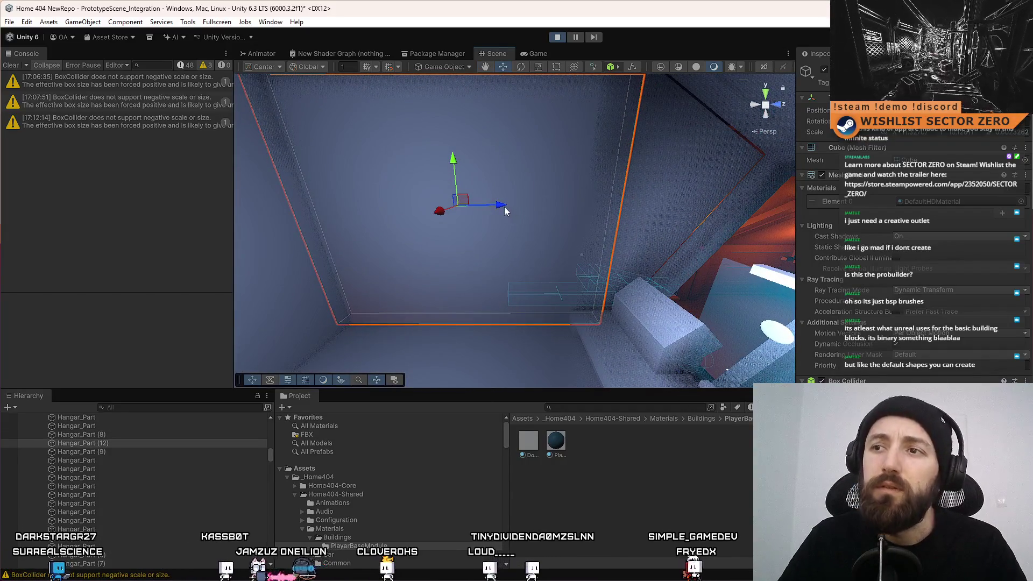
key(r)
drag(504, 206, 463, 212)
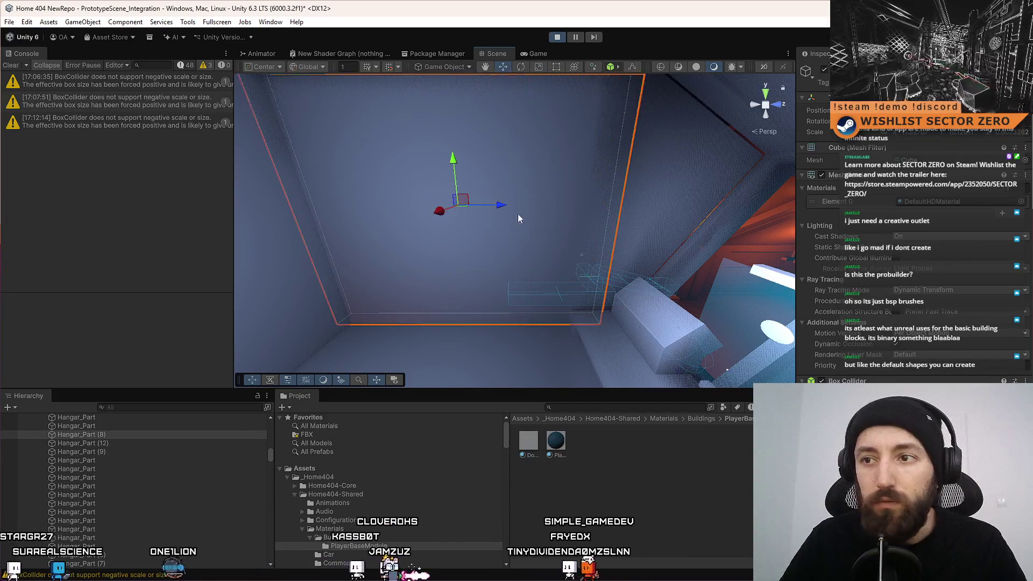
drag(445, 210, 285, 211)
Select the tall pillar Hangar_Part (12) and inspect it from several sides
click(553, 200)
drag(553, 200, 552, 164)
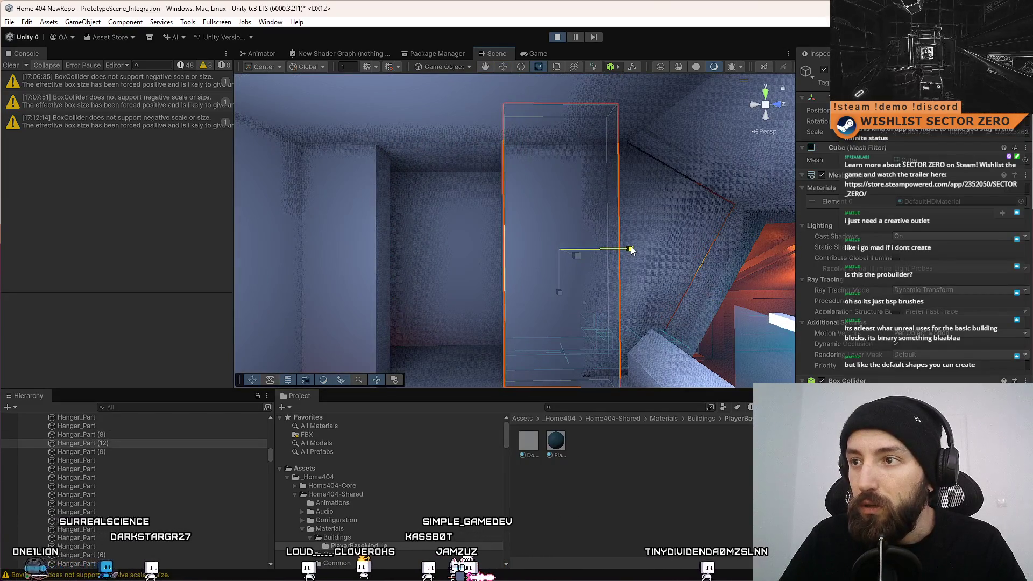
mouse_move(632, 249)
mouse_down()
mouse_move(603, 258)
mouse_move(630, 279)
mouse_move(493, 247)
mouse_move(541, 242)
mouse_up()
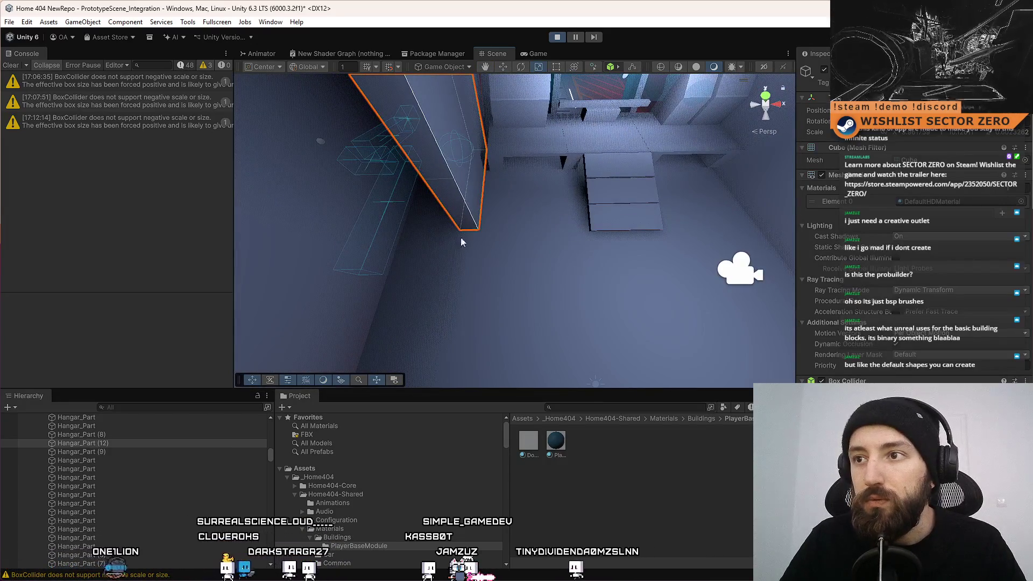
drag(460, 241, 412, 241)
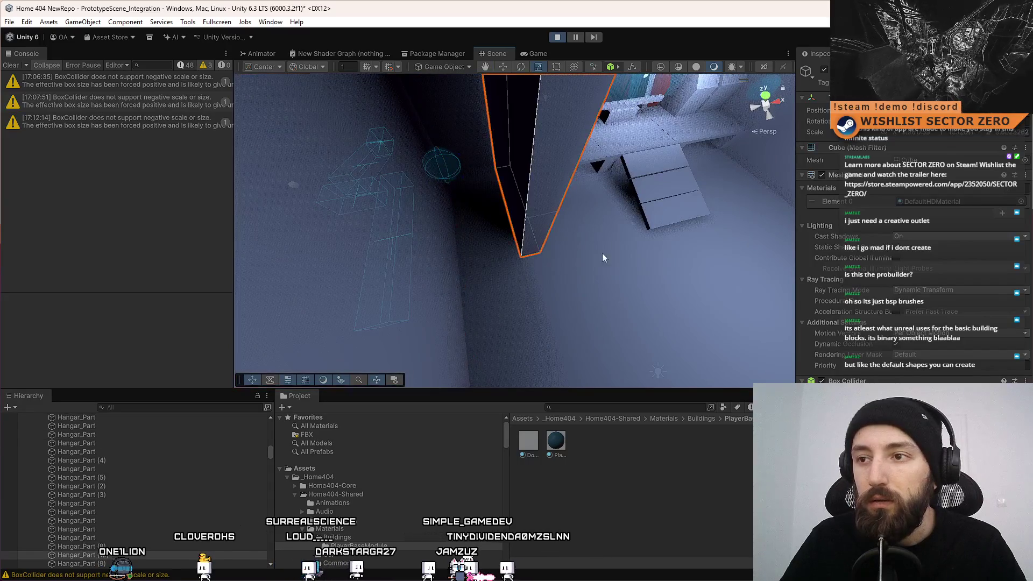
drag(603, 257, 561, 327)
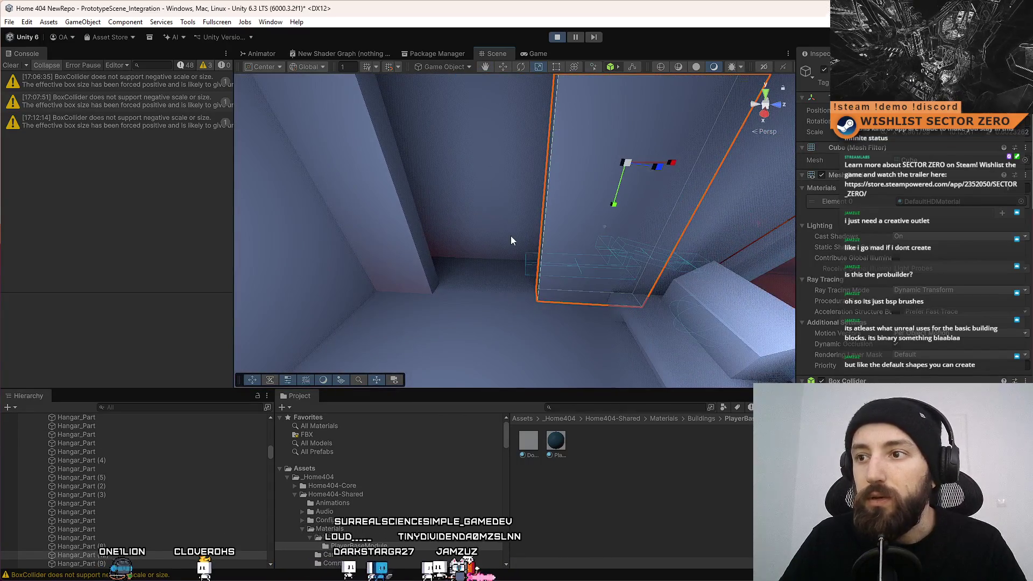
mouse_move(512, 235)
mouse_down()
mouse_move(269, 189)
mouse_move(145, 194)
mouse_move(318, 279)
mouse_move(365, 316)
mouse_move(505, 278)
mouse_move(549, 224)
mouse_move(358, 189)
mouse_move(547, 122)
mouse_move(403, 169)
mouse_move(436, 197)
mouse_move(895, 270)
mouse_move(441, 250)
mouse_move(586, 288)
mouse_move(453, 202)
mouse_move(358, 202)
mouse_move(409, 237)
mouse_move(538, 242)
mouse_move(515, 276)
mouse_up()
Move the dark room's wall box to the right along X
drag(570, 237, 394, 152)
mouse_move(676, 230)
mouse_down()
mouse_move(646, 281)
mouse_move(592, 258)
mouse_move(978, 148)
mouse_move(646, 242)
mouse_move(733, 219)
mouse_move(547, 316)
mouse_up()
mouse_move(615, 304)
mouse_down()
mouse_move(658, 313)
mouse_move(518, 202)
mouse_move(716, 181)
mouse_up()
drag(678, 225, 518, 223)
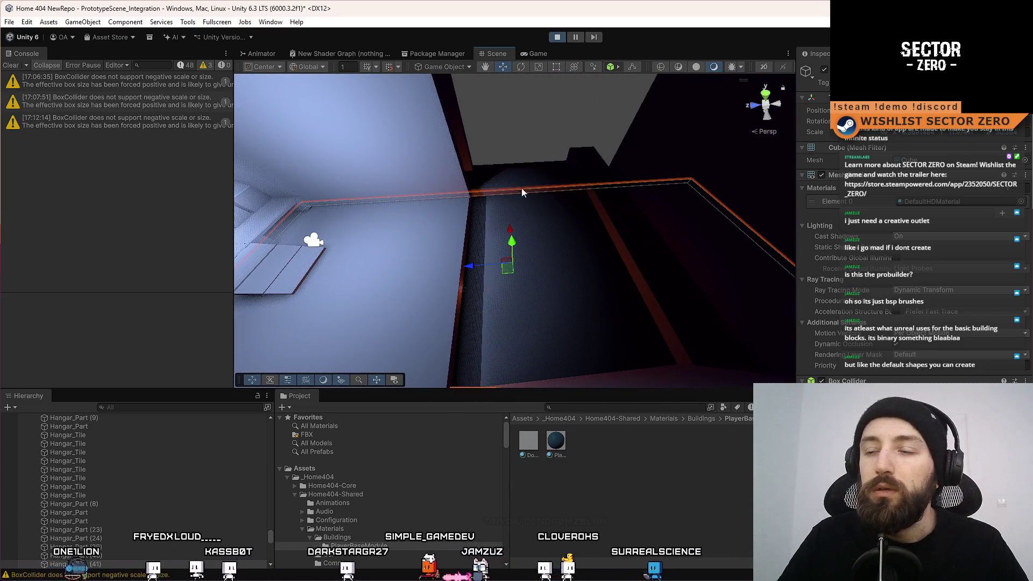
drag(562, 290, 554, 321)
drag(558, 277, 378, 252)
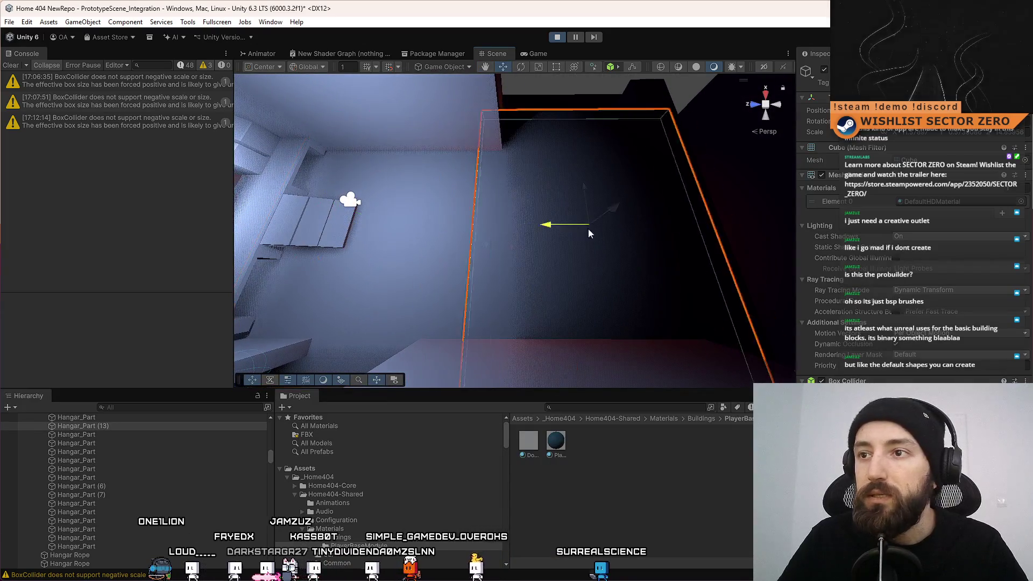
mouse_move(589, 228)
mouse_down()
mouse_move(526, 289)
mouse_move(613, 321)
mouse_move(594, 99)
mouse_move(461, 293)
mouse_move(392, 226)
mouse_move(572, 240)
mouse_move(566, 181)
mouse_move(608, 164)
mouse_move(512, 265)
mouse_move(355, 246)
mouse_move(490, 218)
mouse_up()
Inspect the moved wall from inside the room, then check the Game view
drag(588, 208, 695, 245)
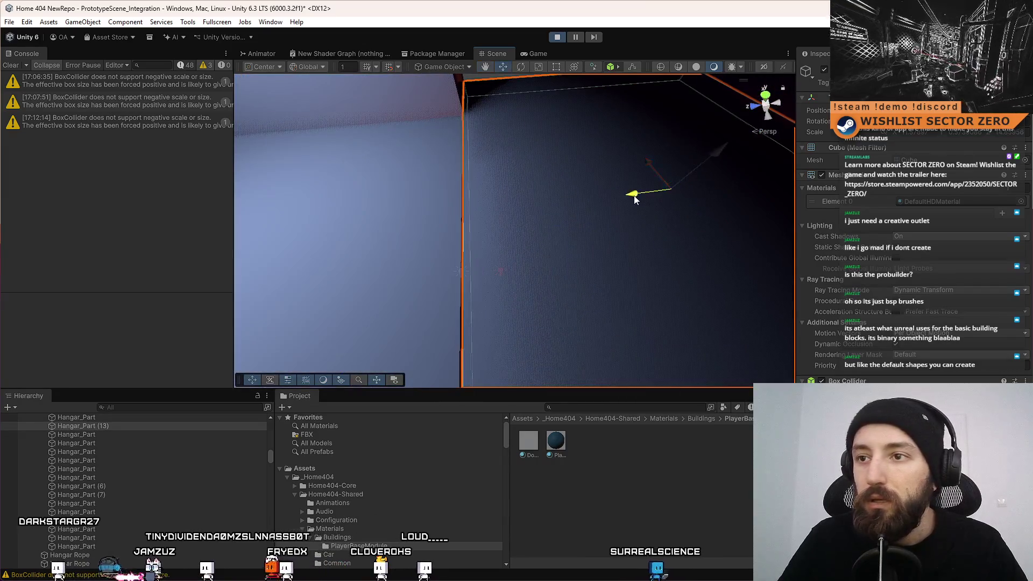
mouse_move(534, 192)
mouse_down()
mouse_move(574, 209)
mouse_move(593, 205)
mouse_move(564, 193)
mouse_move(463, 199)
mouse_up()
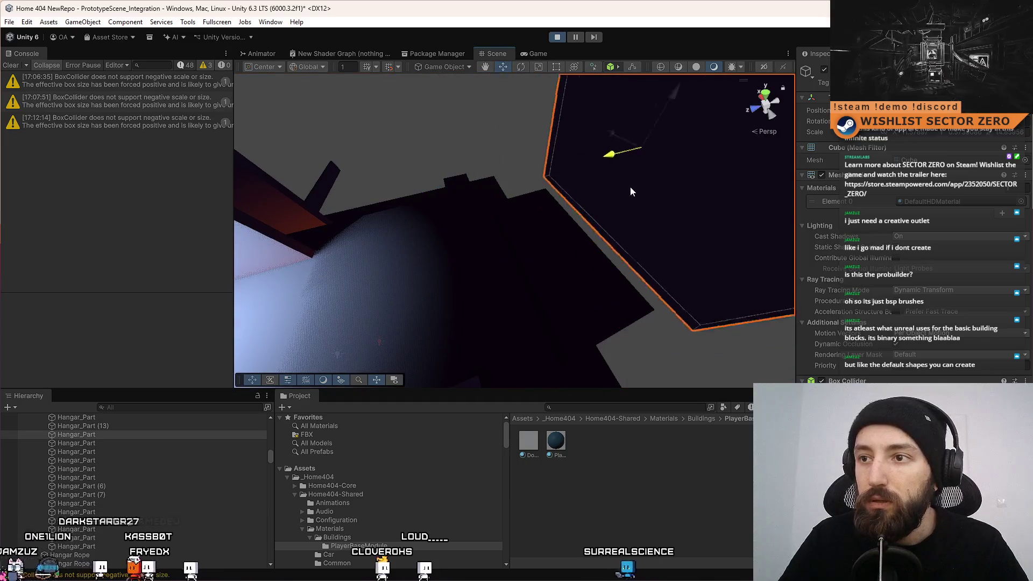
drag(566, 184, 516, 191)
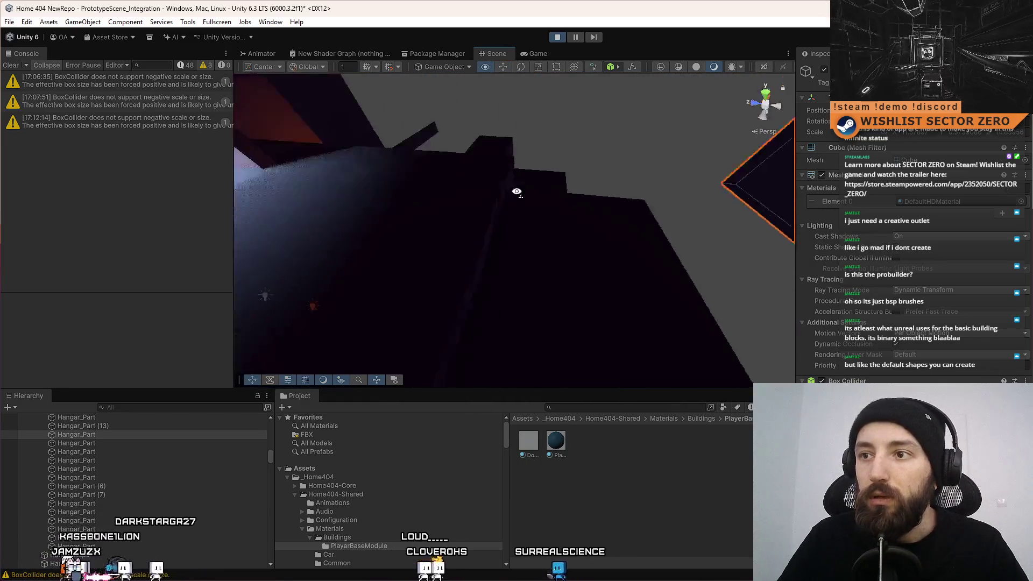
mouse_move(206, 176)
mouse_down()
mouse_move(115, 177)
mouse_move(535, 170)
mouse_up()
click(543, 54)
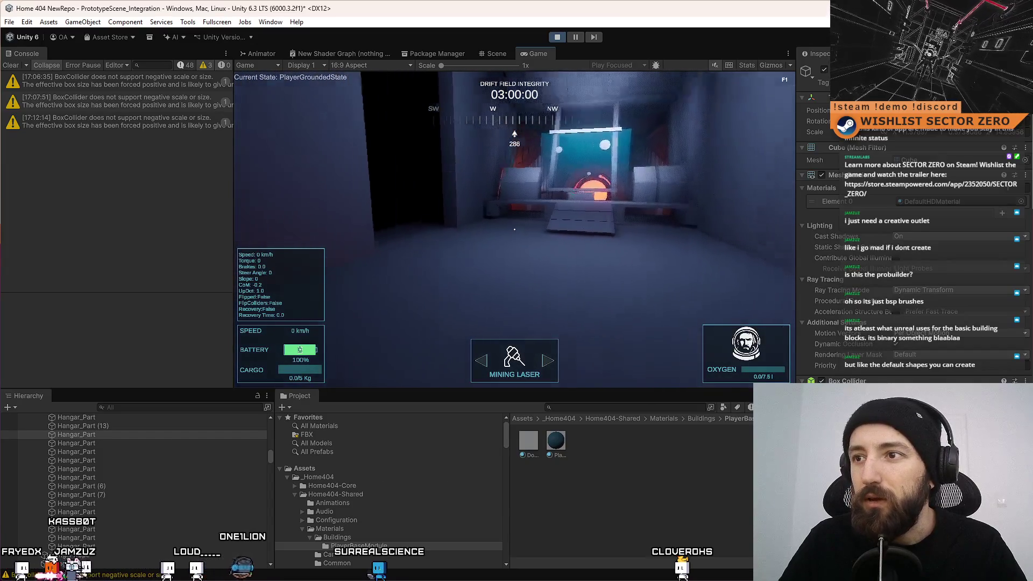
click(497, 53)
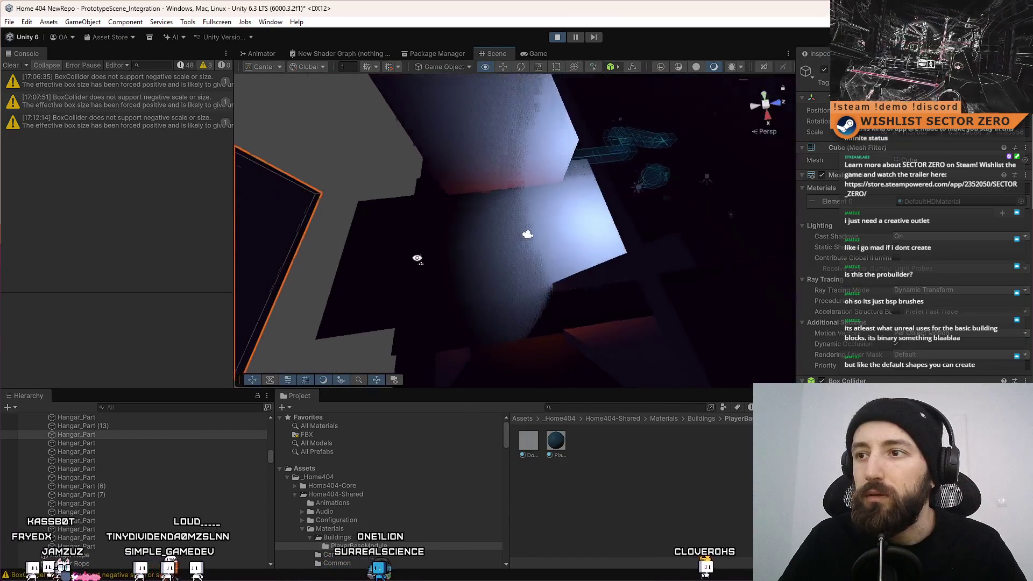
mouse_move(417, 258)
mouse_down()
mouse_move(349, 279)
mouse_move(383, 273)
mouse_move(394, 249)
mouse_up()
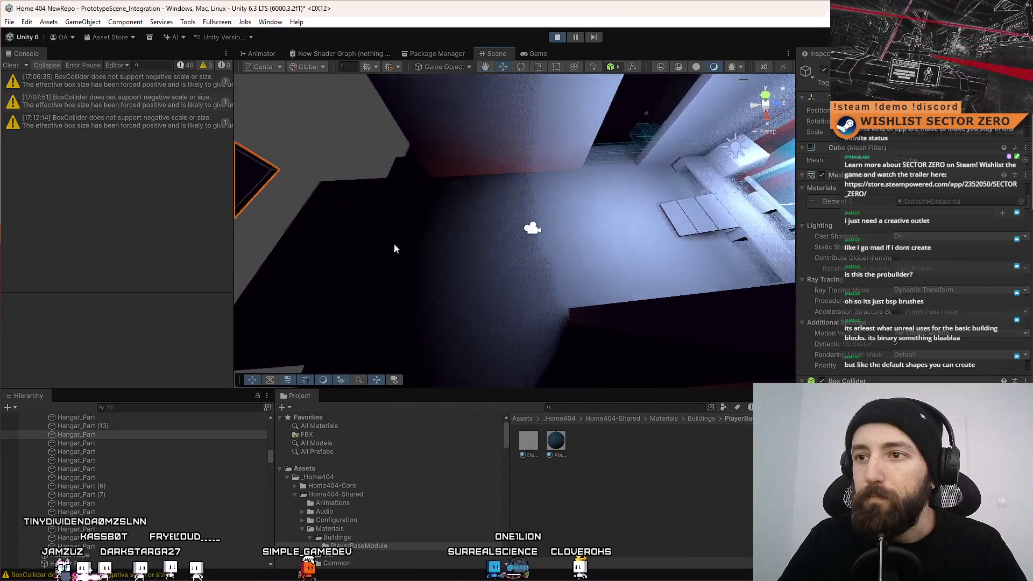
mouse_move(602, 250)
mouse_down()
mouse_move(576, 225)
mouse_move(553, 165)
mouse_move(548, 176)
mouse_move(600, 200)
mouse_move(672, 209)
mouse_move(472, 232)
mouse_up()
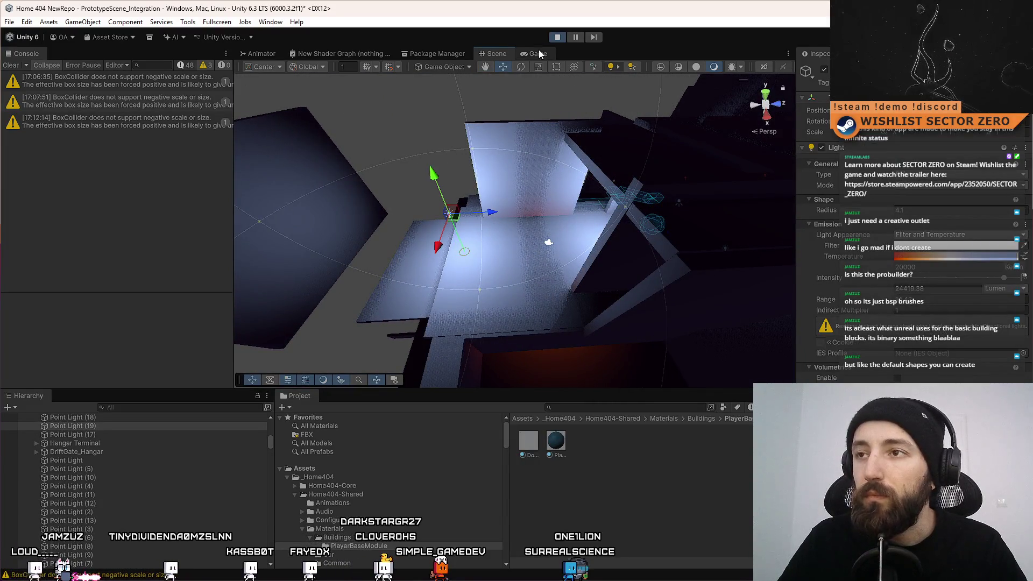
click(538, 50)
key(s)
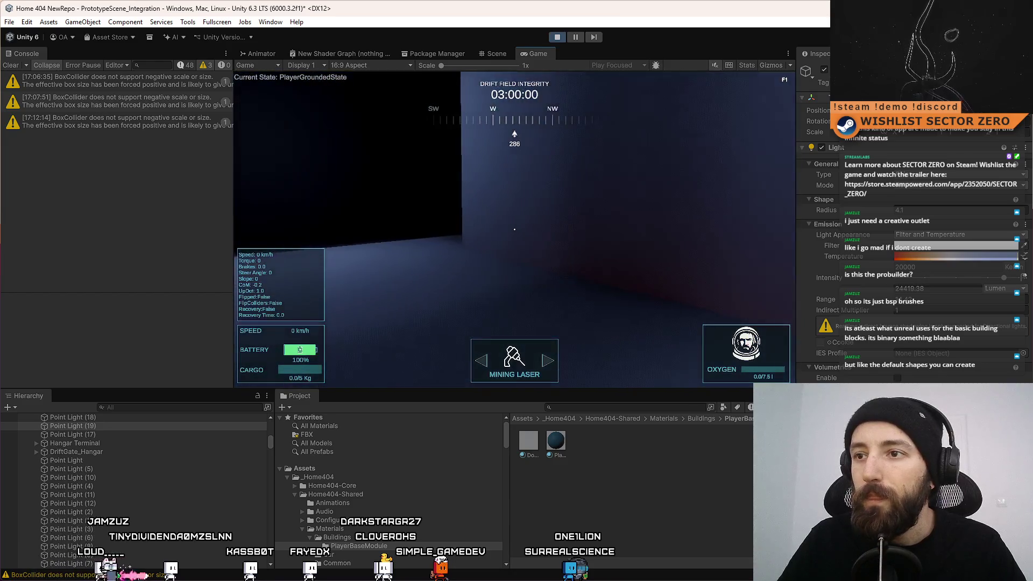
Strafe the player left and right across the hangar floor, then go back to the Scene view
key(d)
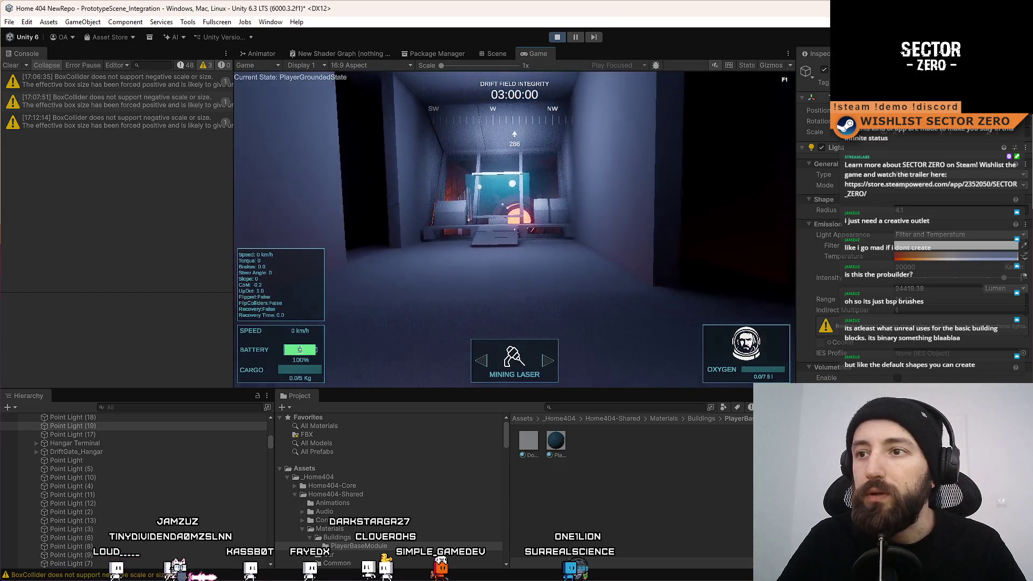
key(a)
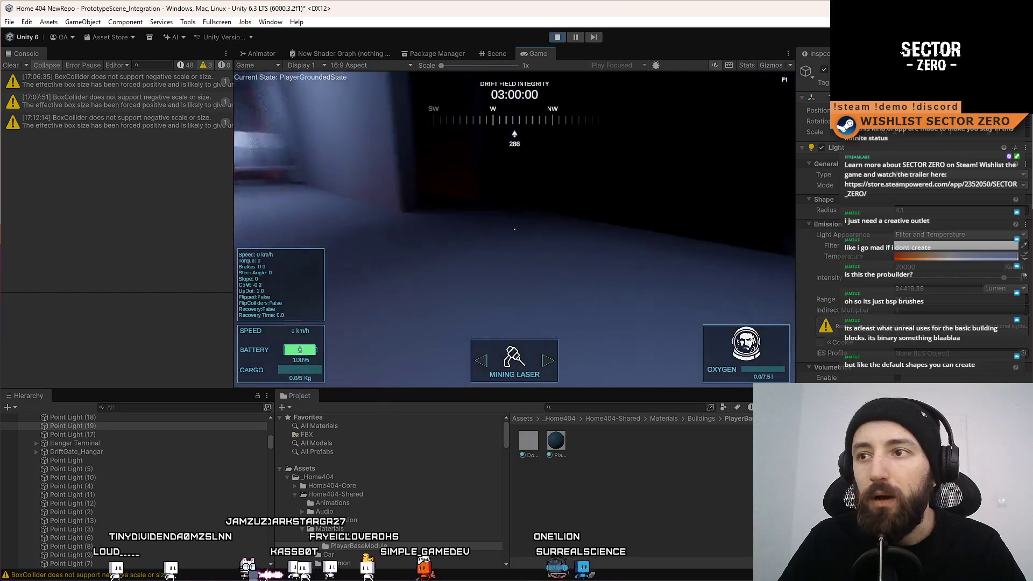
key(d)
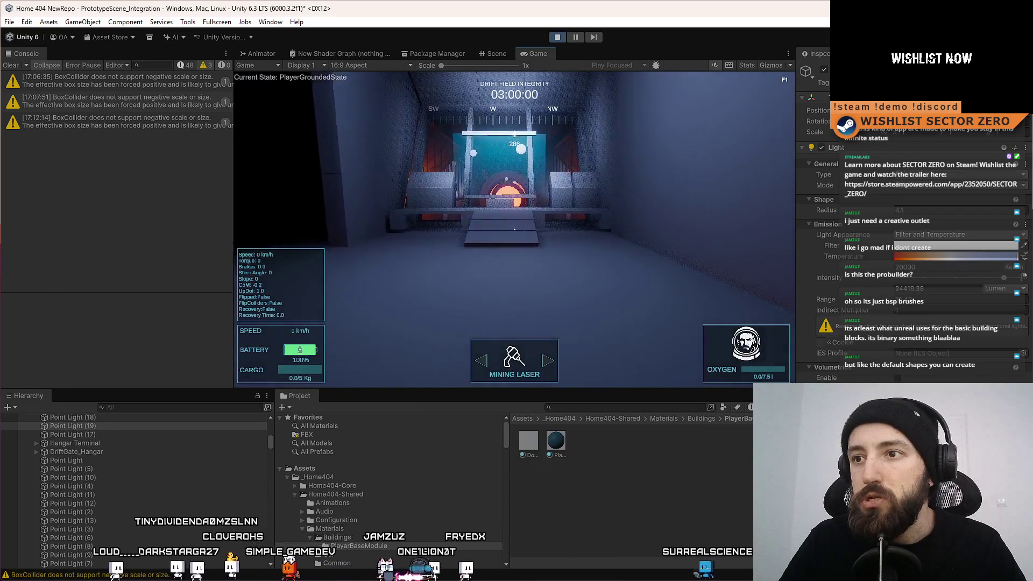
key(a)
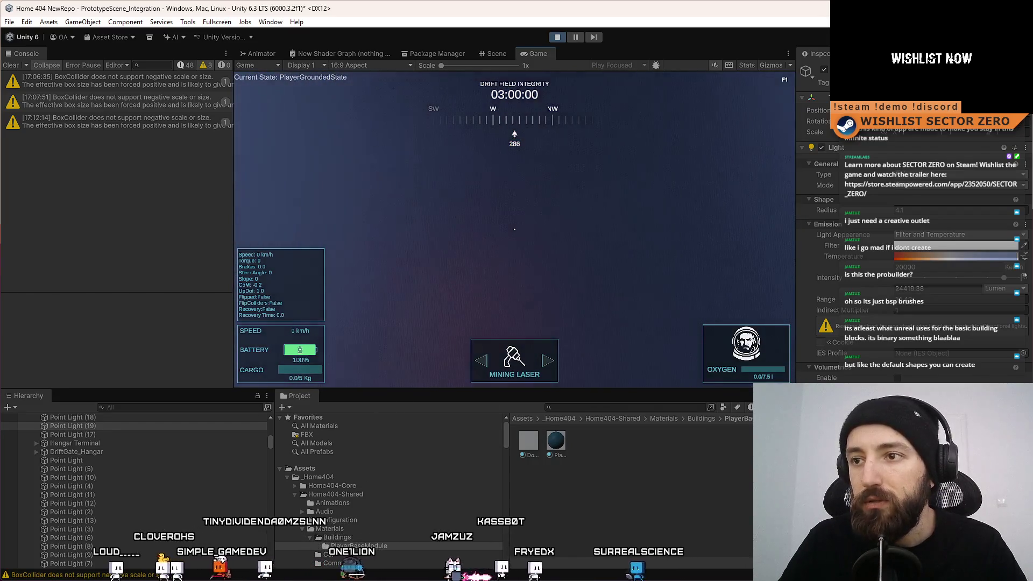
key(d)
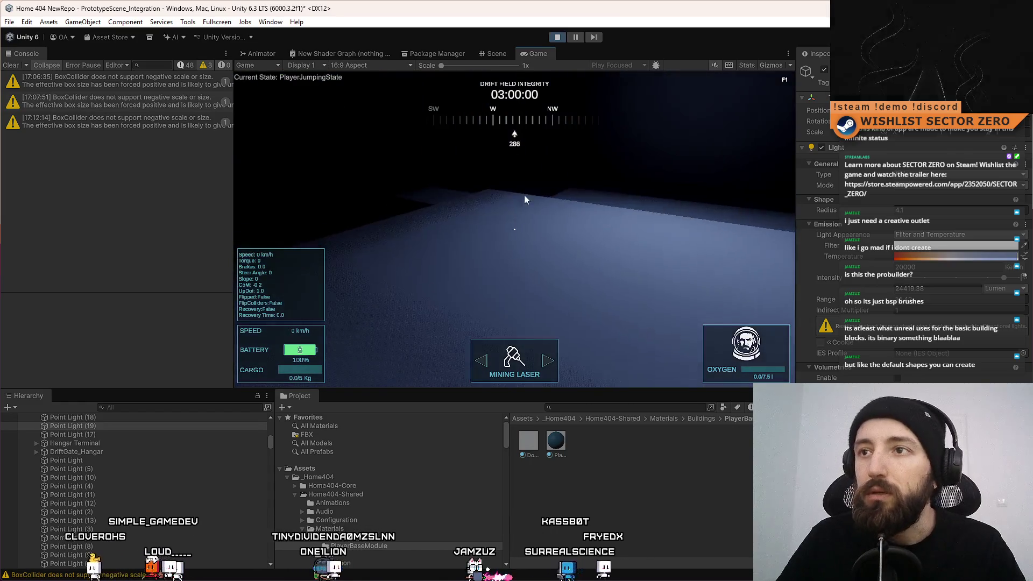
click(491, 54)
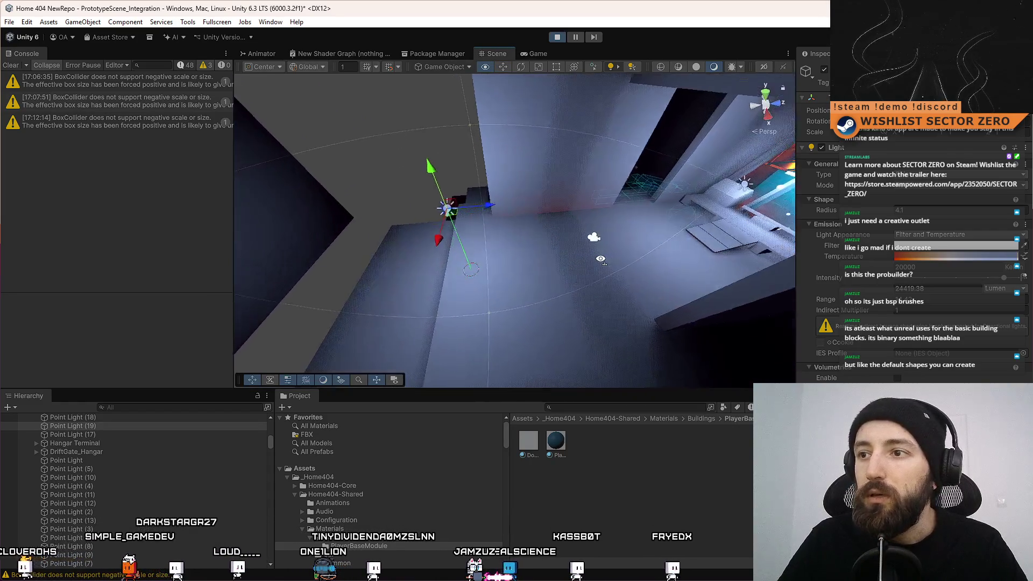
click(478, 253)
key(f)
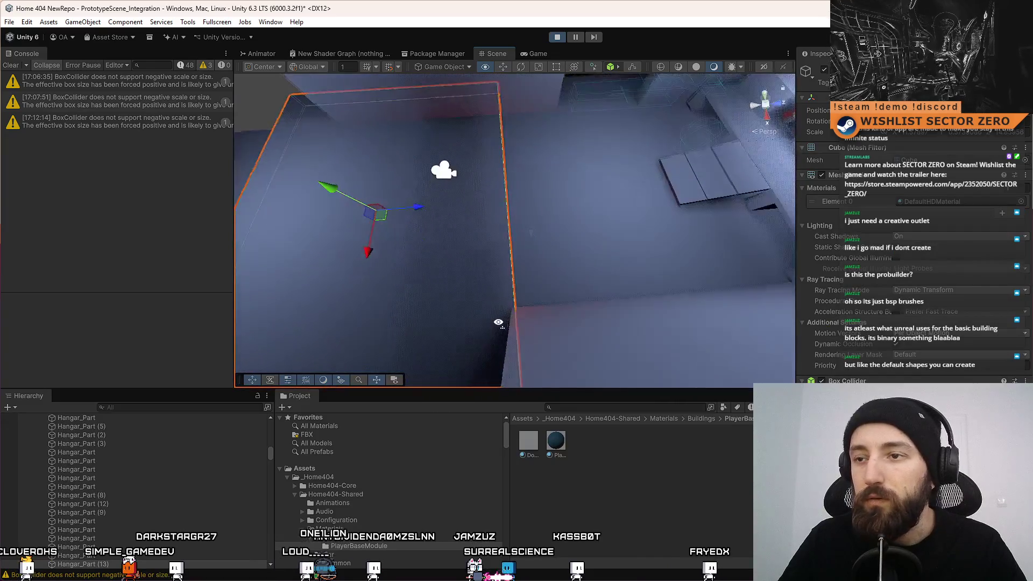
mouse_move(499, 322)
mouse_down()
mouse_move(482, 316)
mouse_move(487, 145)
mouse_move(635, 138)
mouse_move(583, 255)
mouse_move(528, 251)
mouse_up()
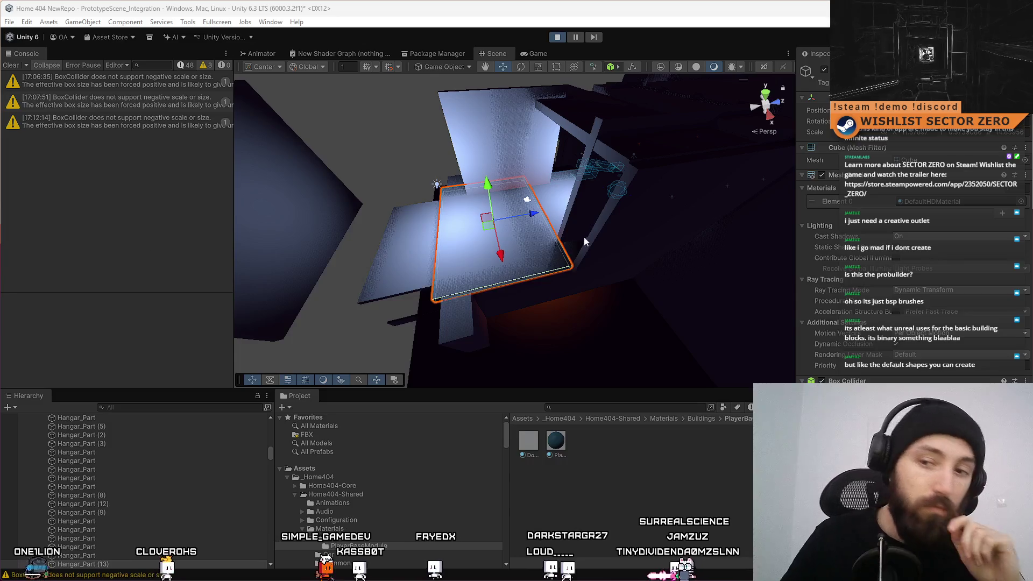
mouse_move(586, 242)
mouse_down()
mouse_move(588, 196)
mouse_move(431, 259)
mouse_move(687, 191)
mouse_move(406, 171)
mouse_move(517, 282)
mouse_move(544, 281)
mouse_move(447, 240)
mouse_move(498, 230)
mouse_move(461, 254)
mouse_up()
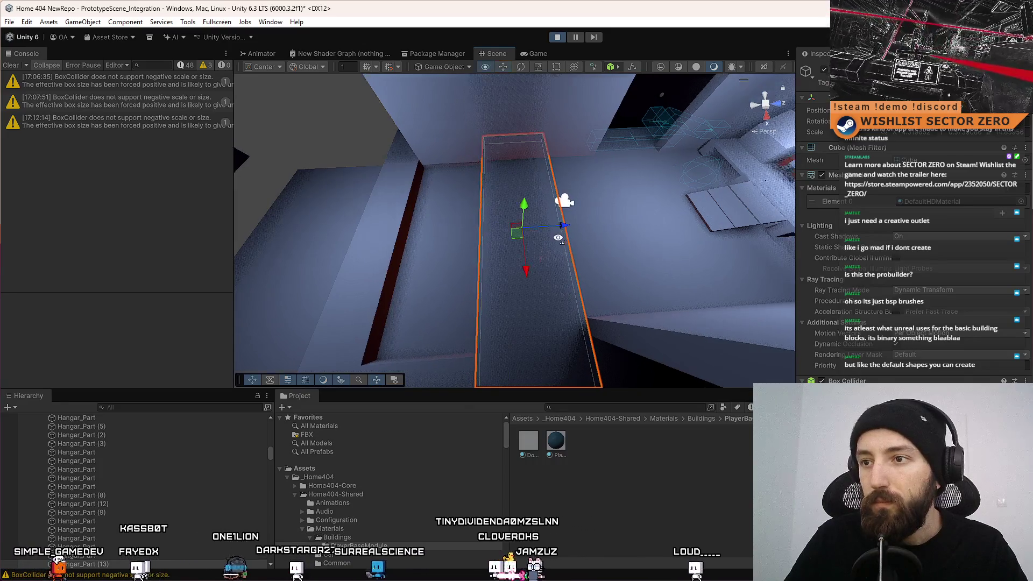
click(530, 54)
key(w)
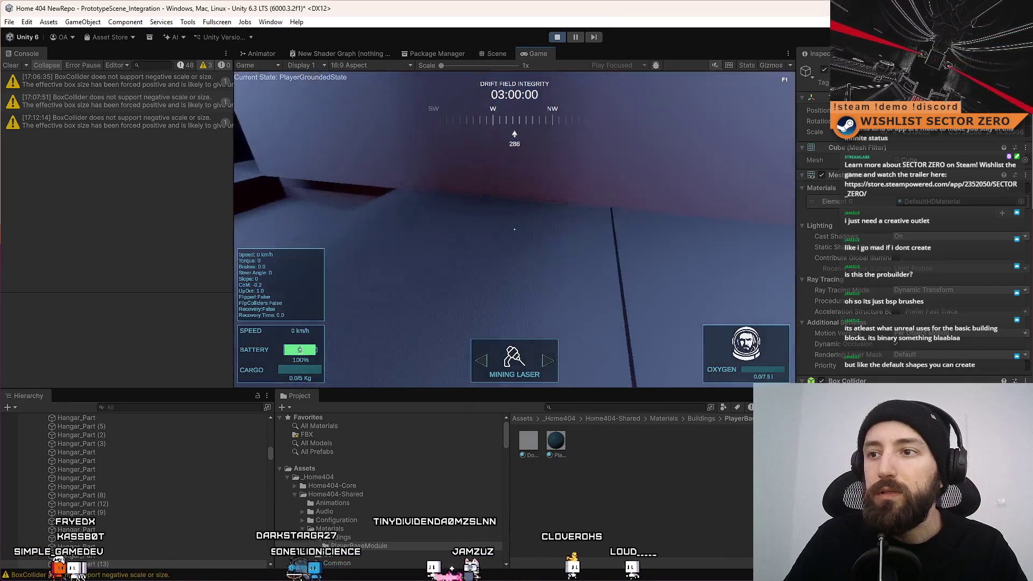
key(s)
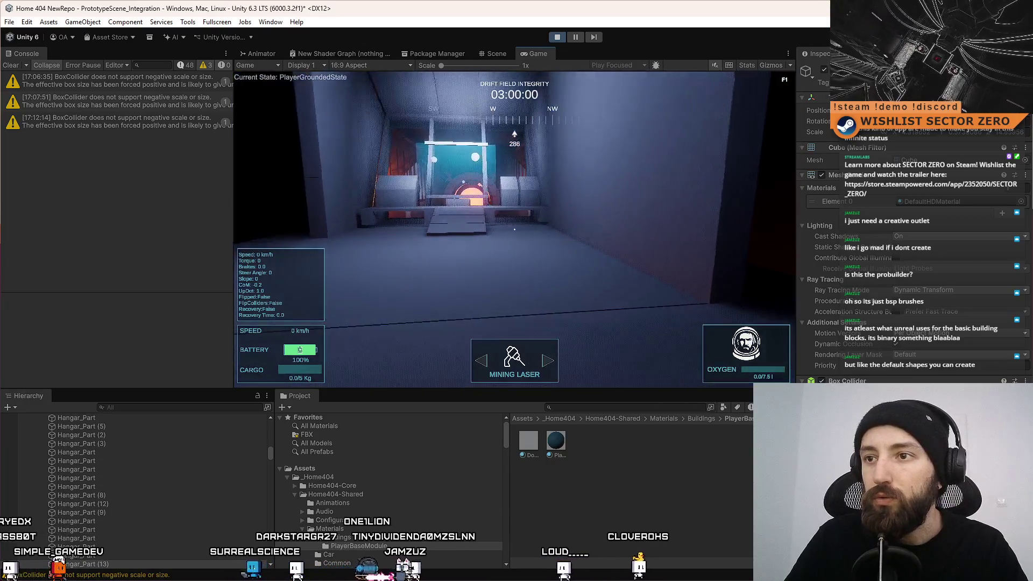
key(w)
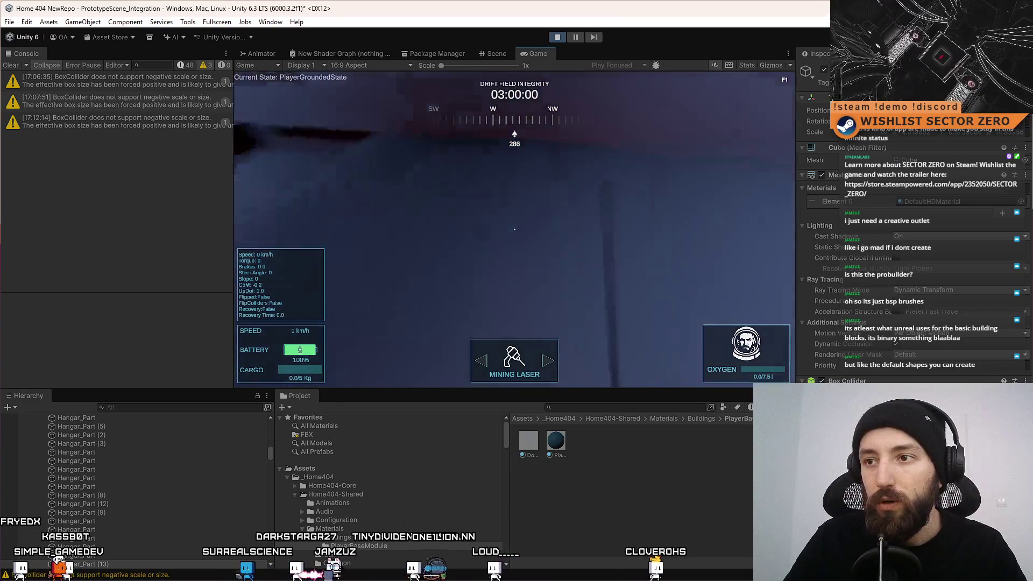
key(ctrl+1)
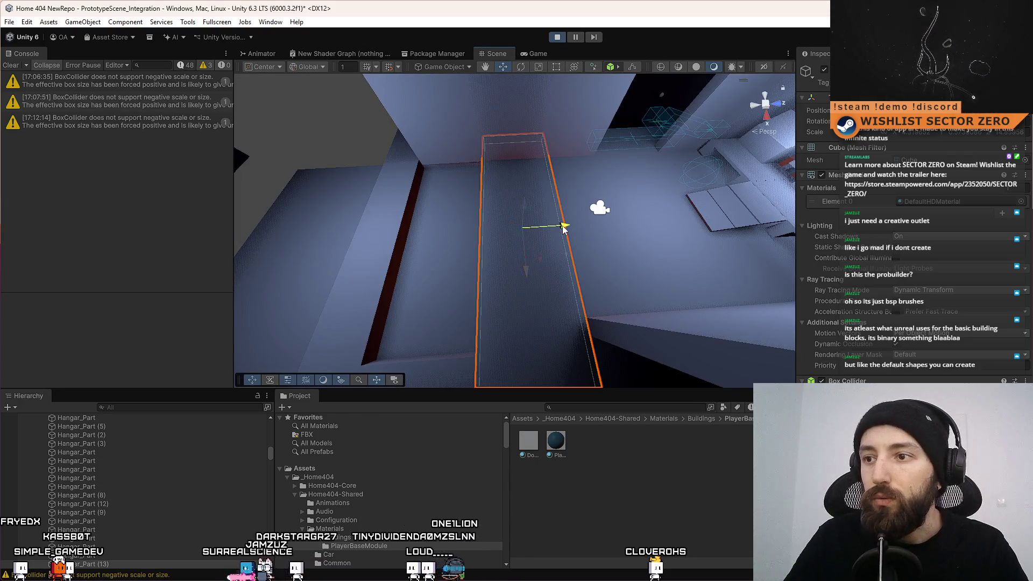
drag(563, 228, 527, 168)
Select and frame the wall Hangar_Part (8), then look along the corridor
click(527, 169)
key(f)
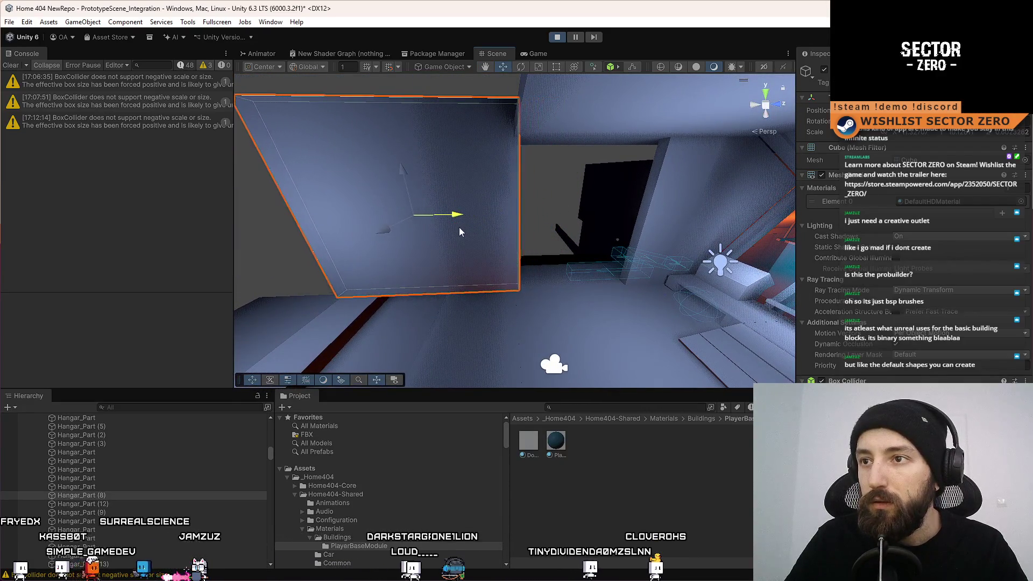
mouse_move(456, 228)
mouse_down()
mouse_move(448, 254)
mouse_move(447, 235)
mouse_move(487, 224)
mouse_move(171, 379)
mouse_move(155, 378)
mouse_up()
mouse_move(576, 245)
mouse_down()
mouse_move(650, 277)
mouse_move(743, 264)
mouse_up()
mouse_move(1018, 259)
mouse_down()
mouse_move(1031, 258)
mouse_move(32, 205)
mouse_move(104, 195)
mouse_move(189, 210)
mouse_move(702, 208)
mouse_up()
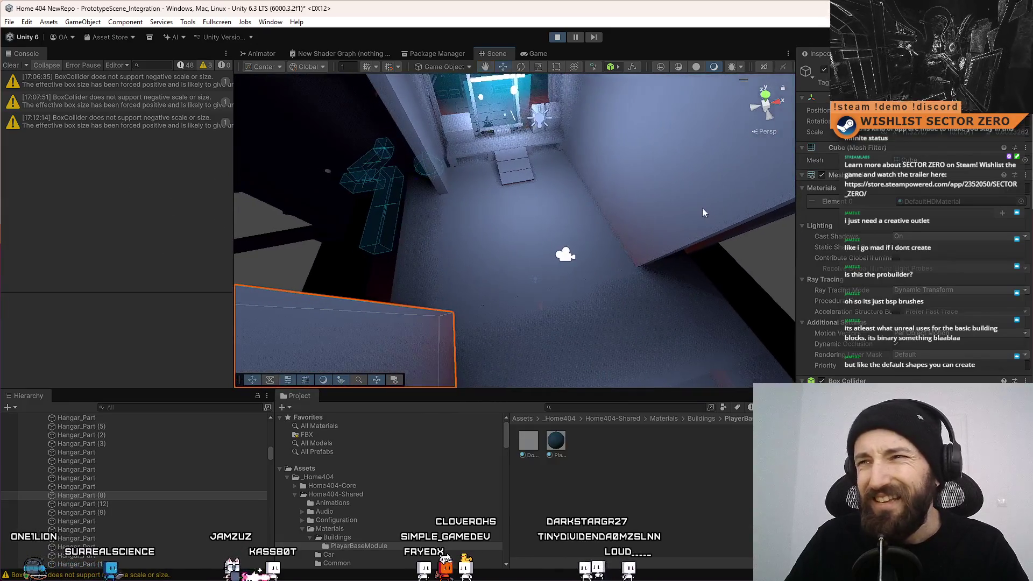
mouse_move(556, 214)
mouse_down()
mouse_move(461, 165)
mouse_move(803, 329)
mouse_up()
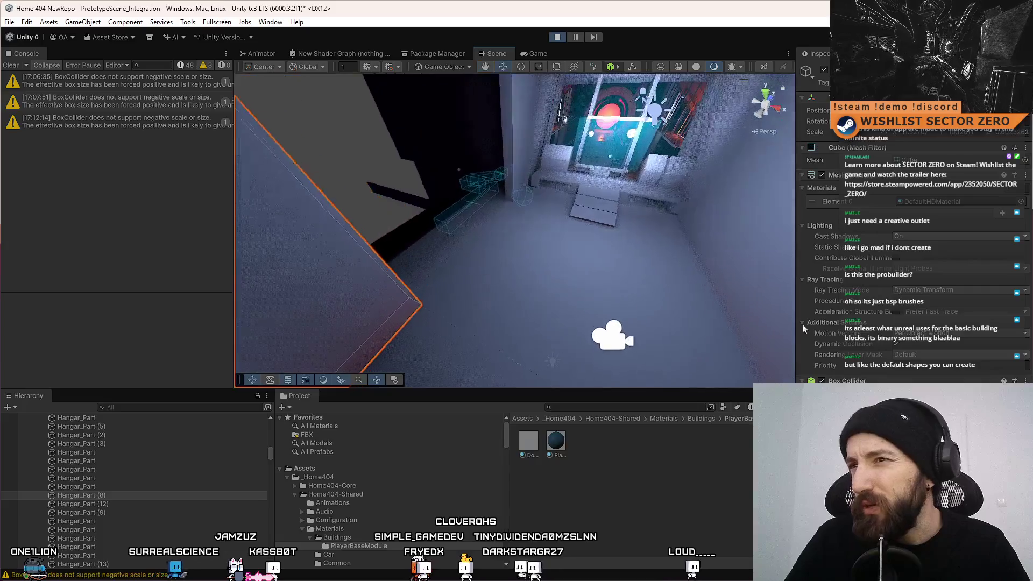
mouse_move(563, 287)
mouse_down()
mouse_move(272, 316)
mouse_move(430, 301)
mouse_move(585, 260)
mouse_move(783, 307)
mouse_move(430, 339)
mouse_move(358, 320)
mouse_move(503, 287)
mouse_move(528, 266)
mouse_up()
Select the floor pieces and slide the wall beside the orange-lit pit along Z
click(529, 266)
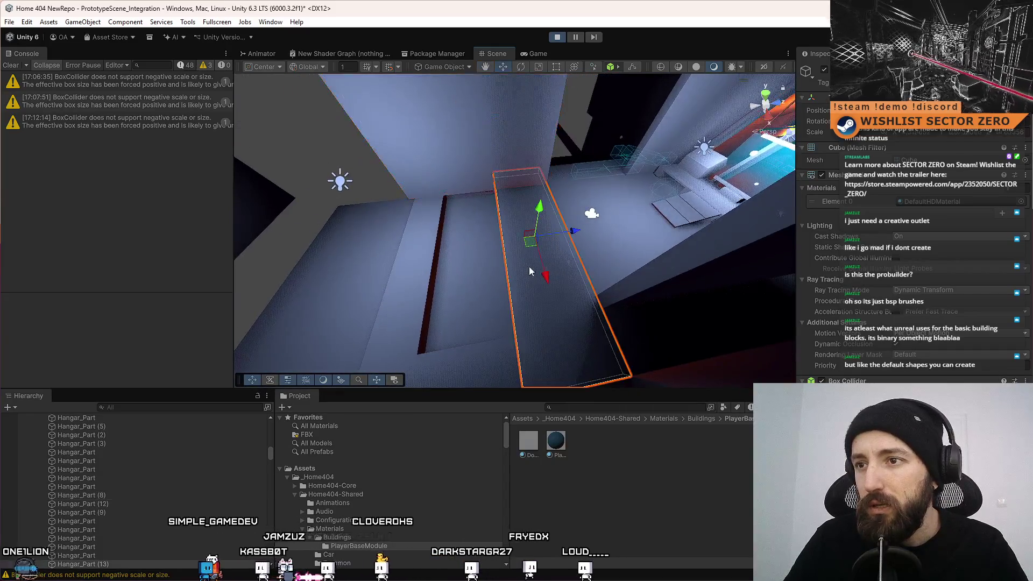
drag(526, 304, 527, 233)
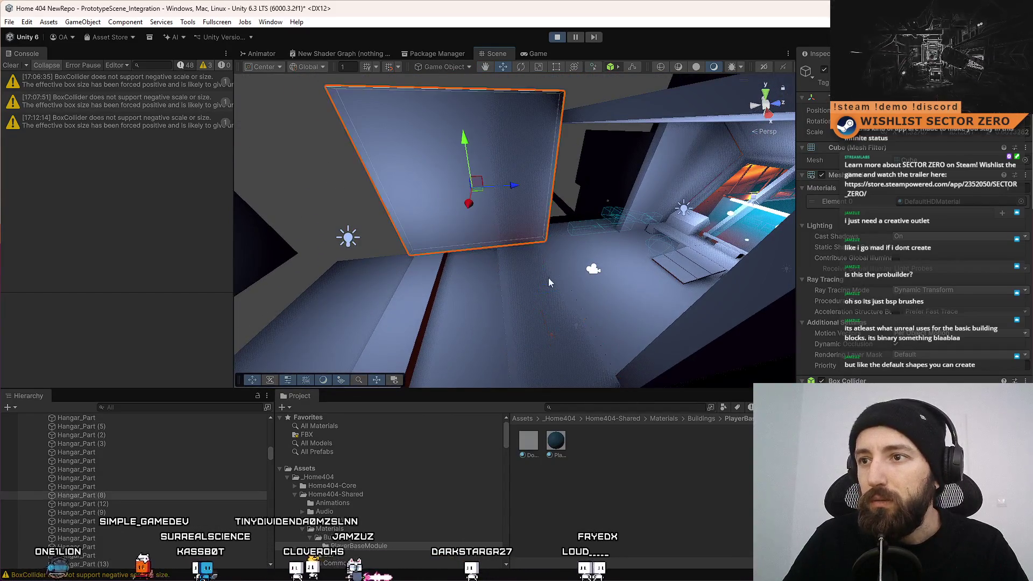
mouse_move(548, 281)
mouse_down()
mouse_move(519, 295)
mouse_move(531, 314)
mouse_move(514, 360)
mouse_move(517, 298)
mouse_up()
mouse_move(423, 260)
mouse_down()
mouse_move(468, 242)
mouse_move(565, 232)
mouse_move(617, 238)
mouse_move(591, 246)
mouse_up()
click(512, 221)
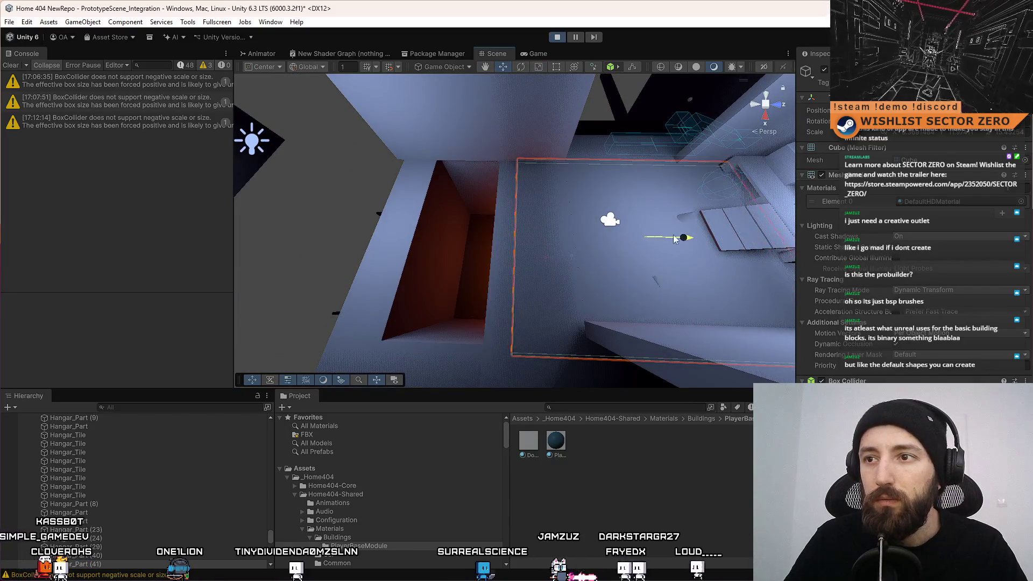
mouse_move(657, 246)
mouse_down()
mouse_move(469, 225)
mouse_move(485, 230)
mouse_up()
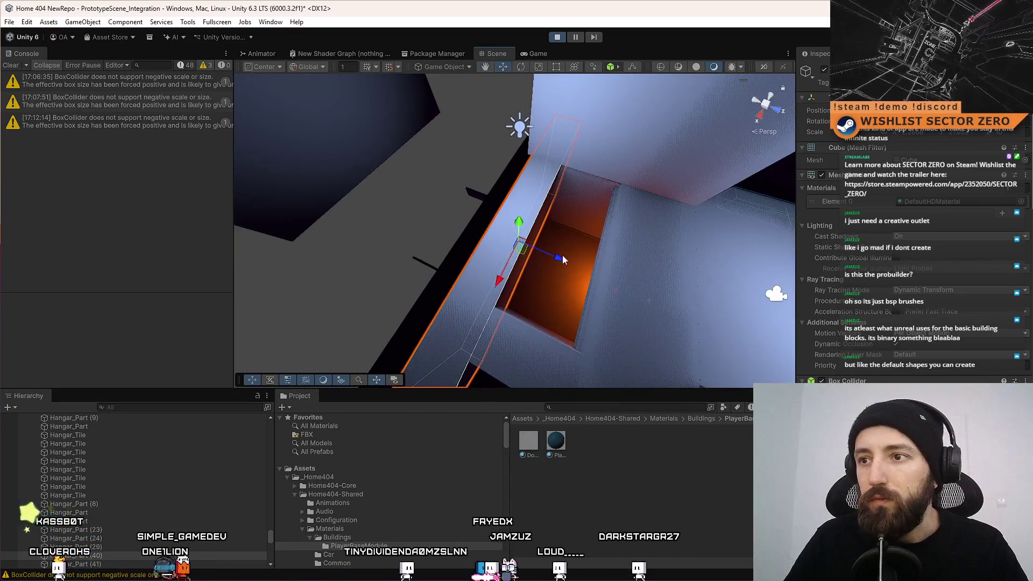
drag(560, 262, 435, 233)
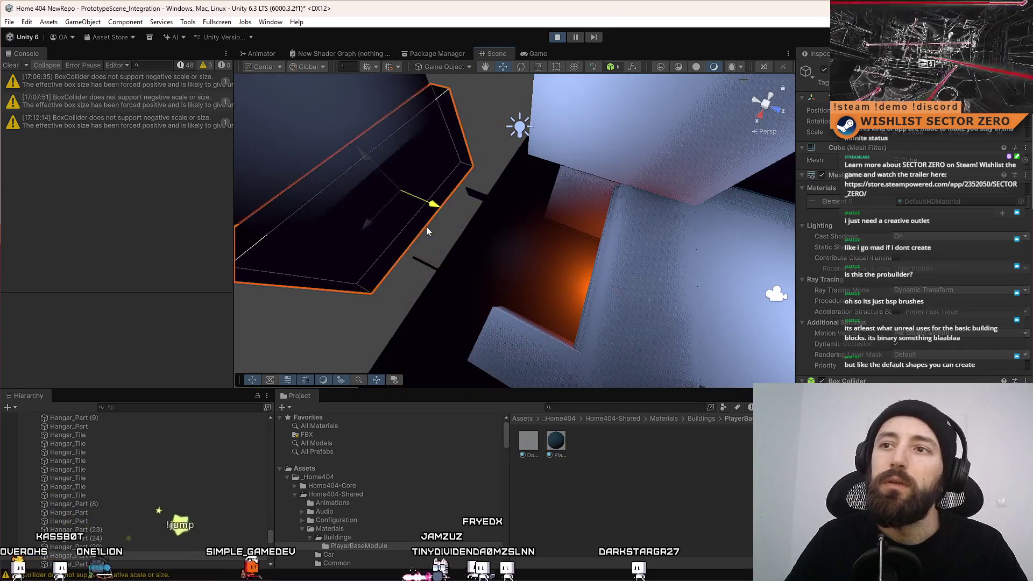
mouse_move(437, 229)
mouse_down()
mouse_move(584, 248)
mouse_move(576, 192)
mouse_move(719, 178)
mouse_move(756, 248)
mouse_move(558, 177)
mouse_move(534, 305)
mouse_up()
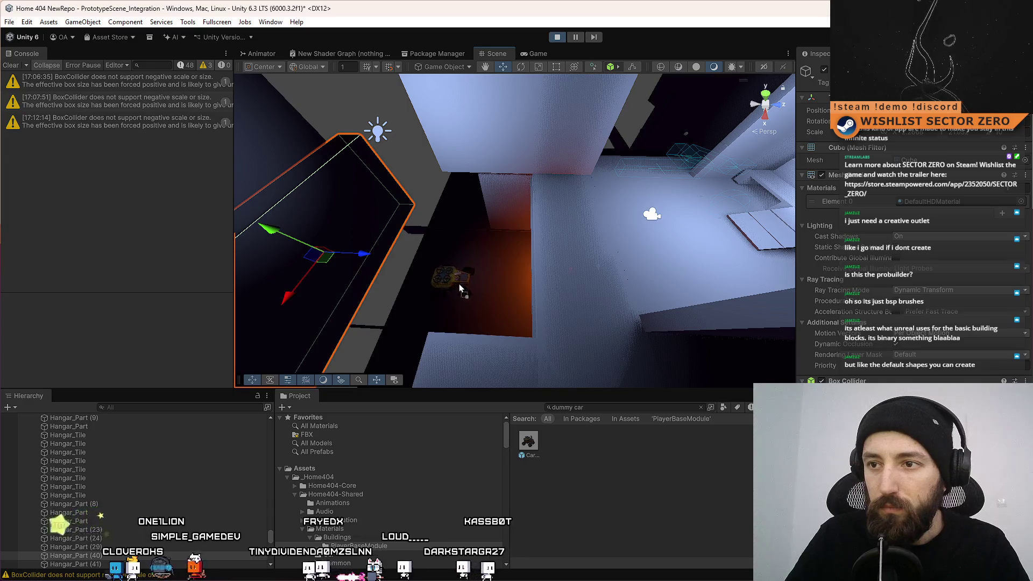
Drop the CarDummy prefab into the orange-lit pit and look it over from above
mouse_move(459, 285)
mouse_down()
mouse_move(643, 304)
mouse_move(602, 273)
mouse_up()
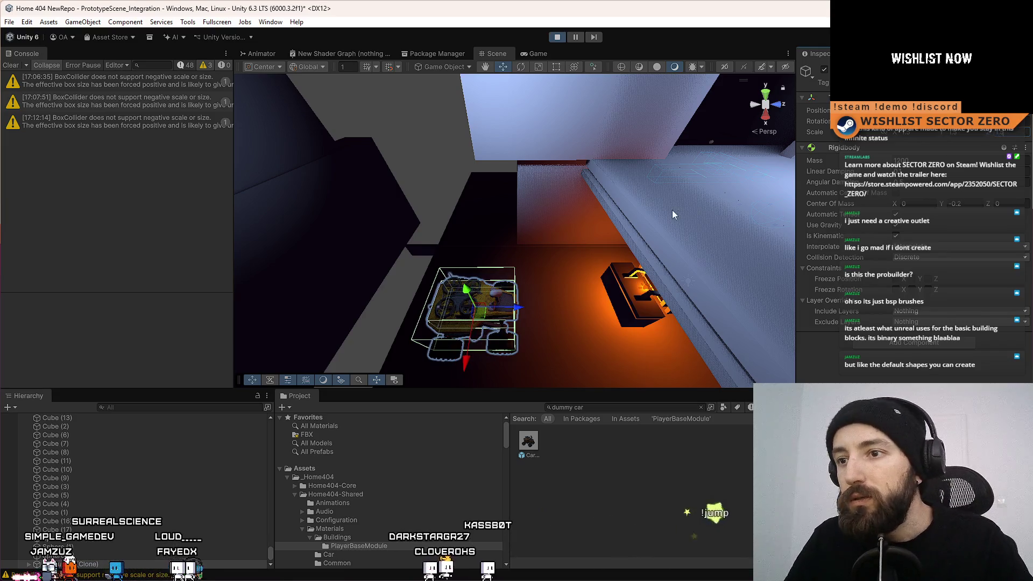
mouse_move(673, 214)
mouse_down()
mouse_move(500, 305)
mouse_move(500, 337)
mouse_move(485, 301)
mouse_move(583, 208)
mouse_move(439, 269)
mouse_up()
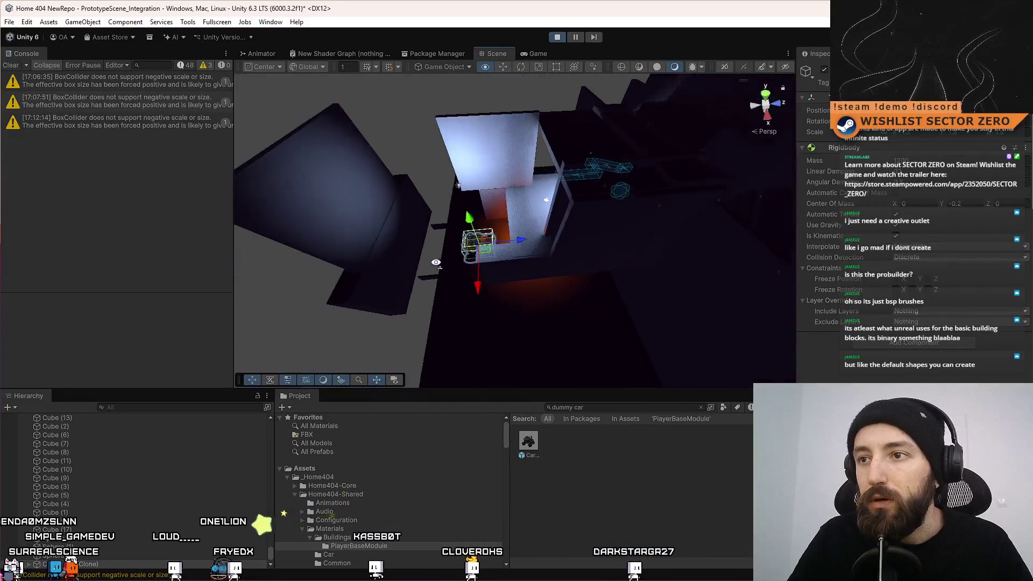
drag(470, 186, 429, 239)
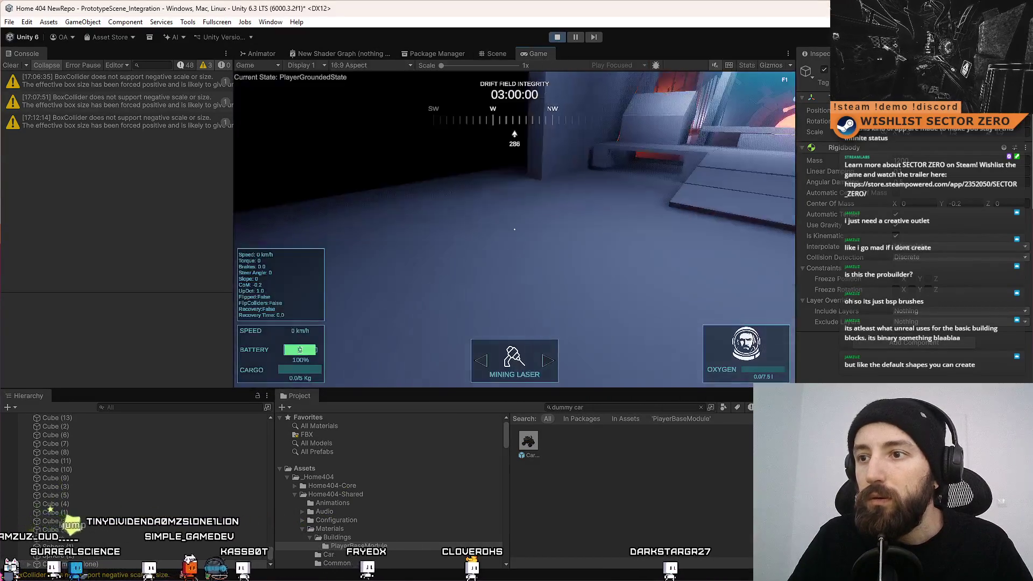
Walk the player forward past the car, then inspect the car closely in the Scene view
key(w)
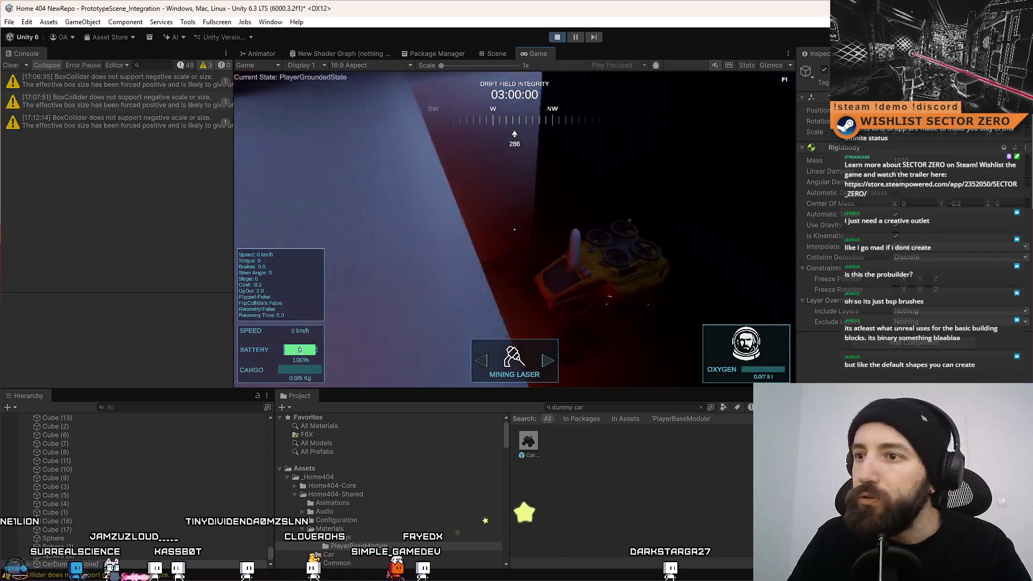
key(Escape)
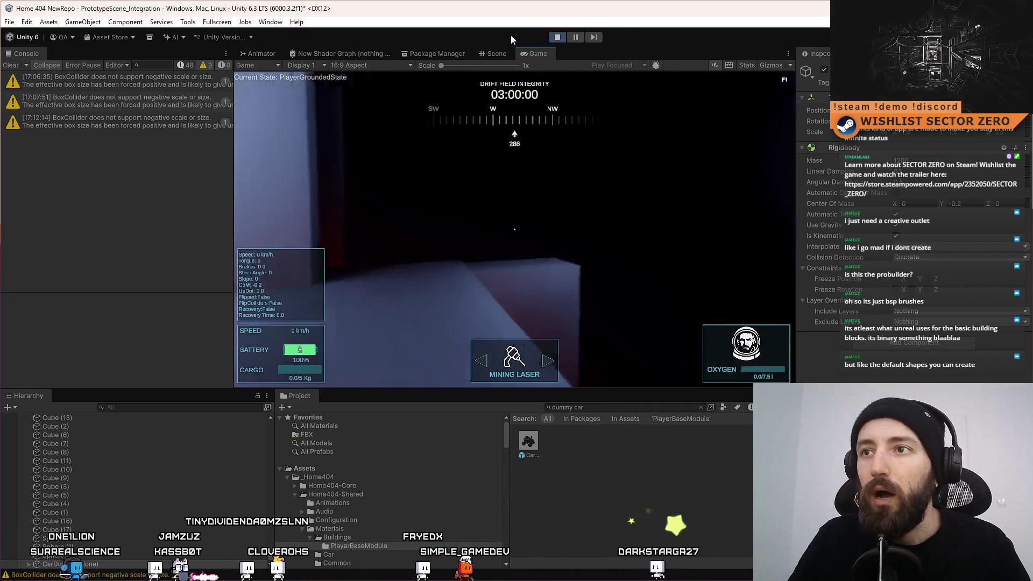
click(506, 57)
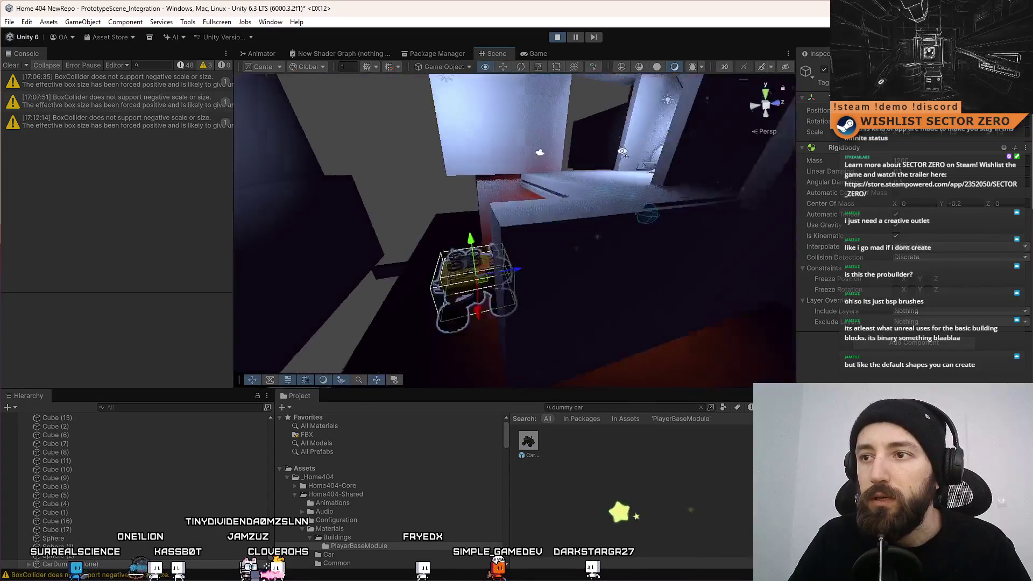
drag(622, 153, 565, 199)
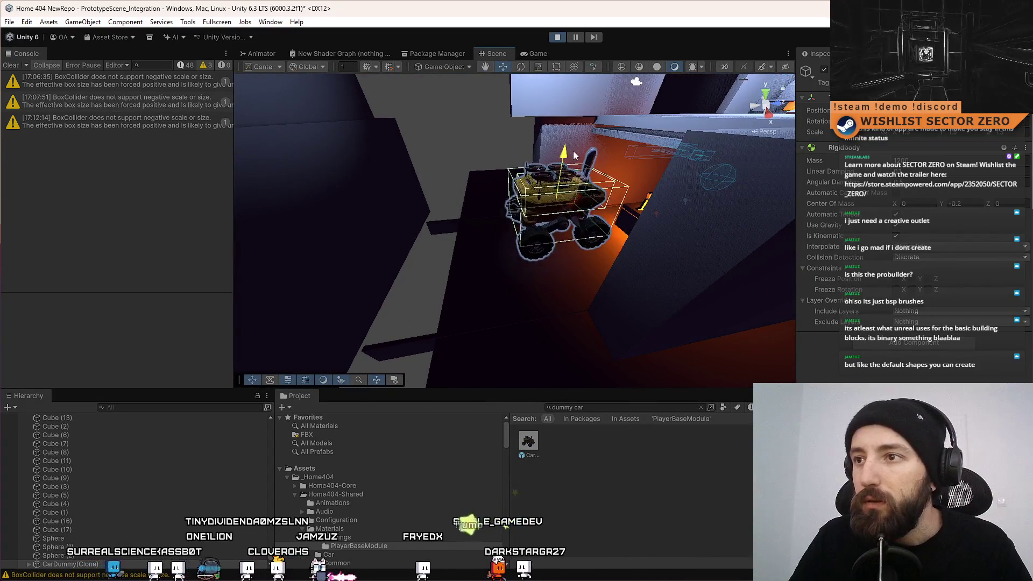
mouse_move(574, 155)
mouse_down()
mouse_move(624, 211)
mouse_move(579, 249)
mouse_up()
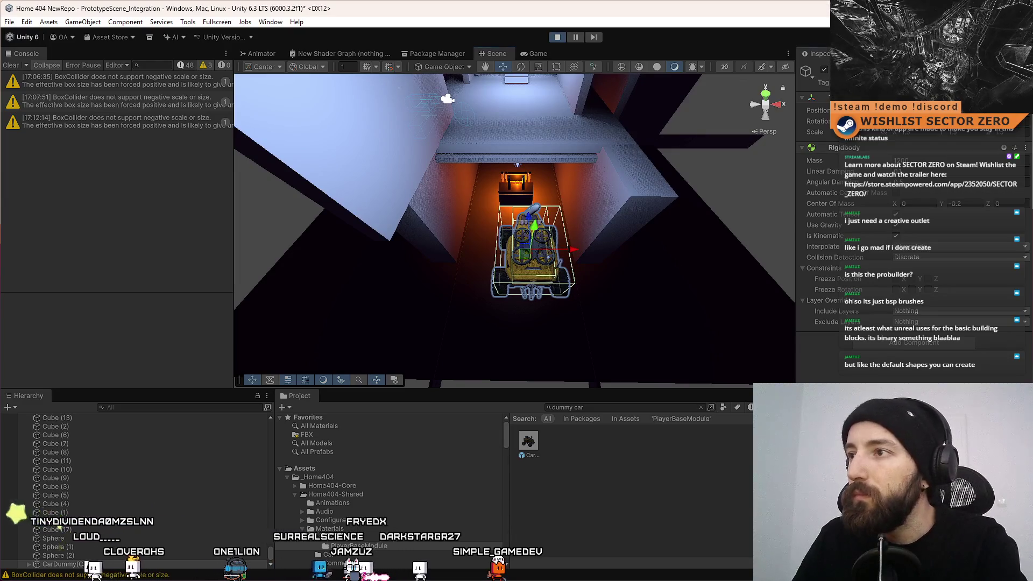
drag(556, 209, 513, 275)
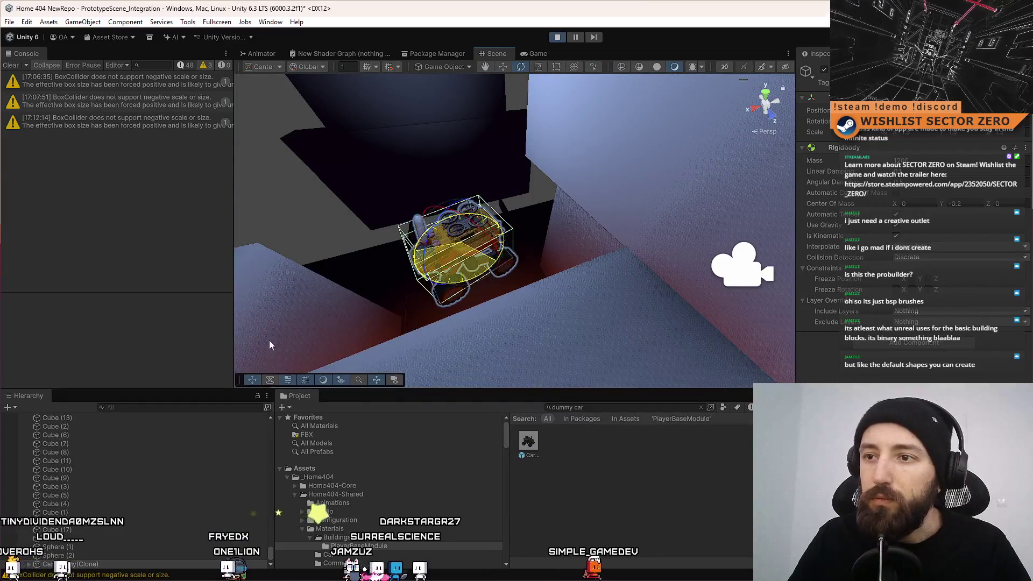
mouse_move(679, 271)
mouse_down()
mouse_move(445, 260)
mouse_move(362, 275)
mouse_move(618, 249)
mouse_move(601, 212)
mouse_up()
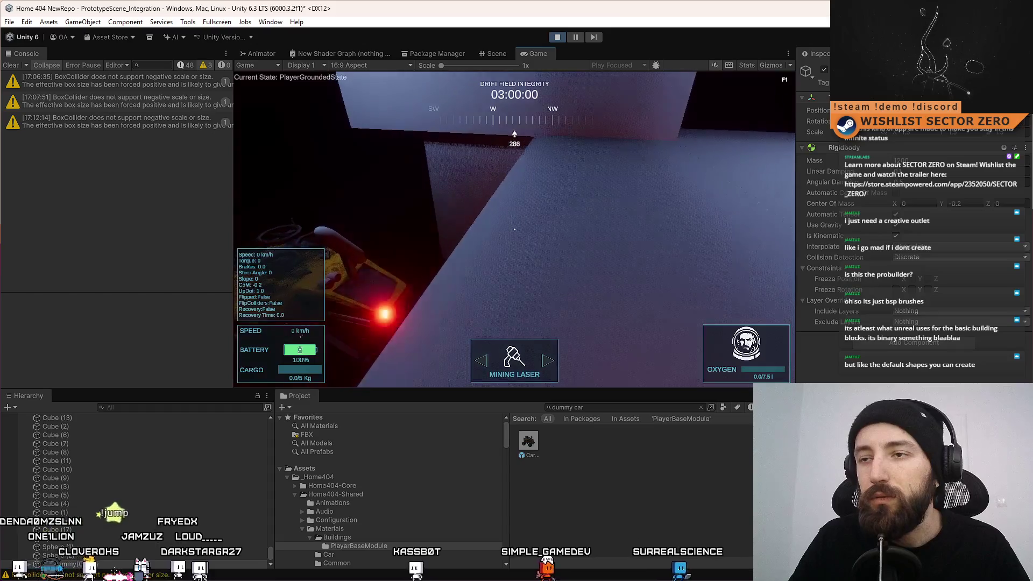
Raise the dummy car along Y and check it in the running game
click(494, 53)
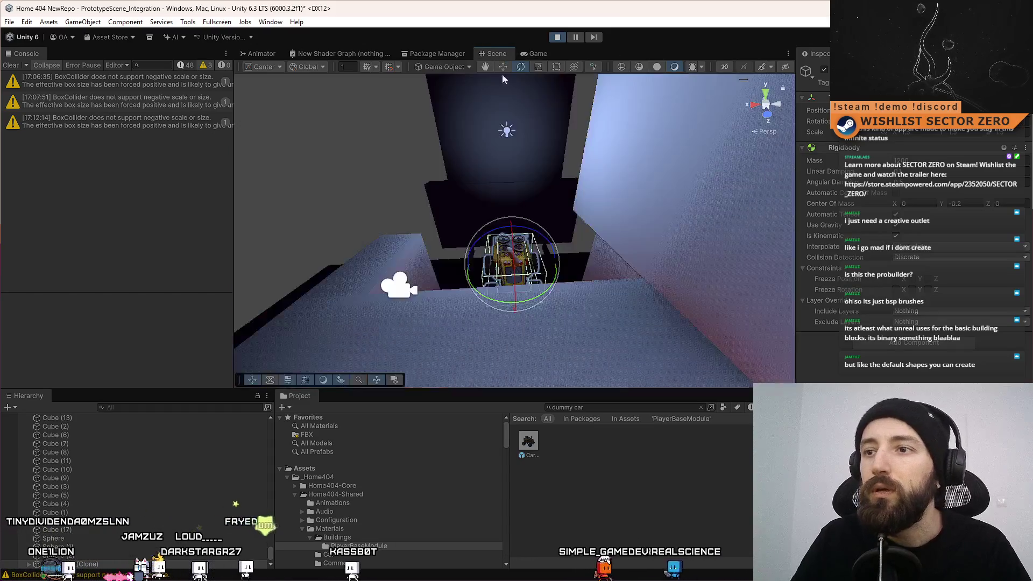
drag(781, 271, 1028, 276)
mouse_move(462, 267)
mouse_down()
mouse_move(441, 175)
mouse_move(485, 183)
mouse_move(483, 191)
mouse_up()
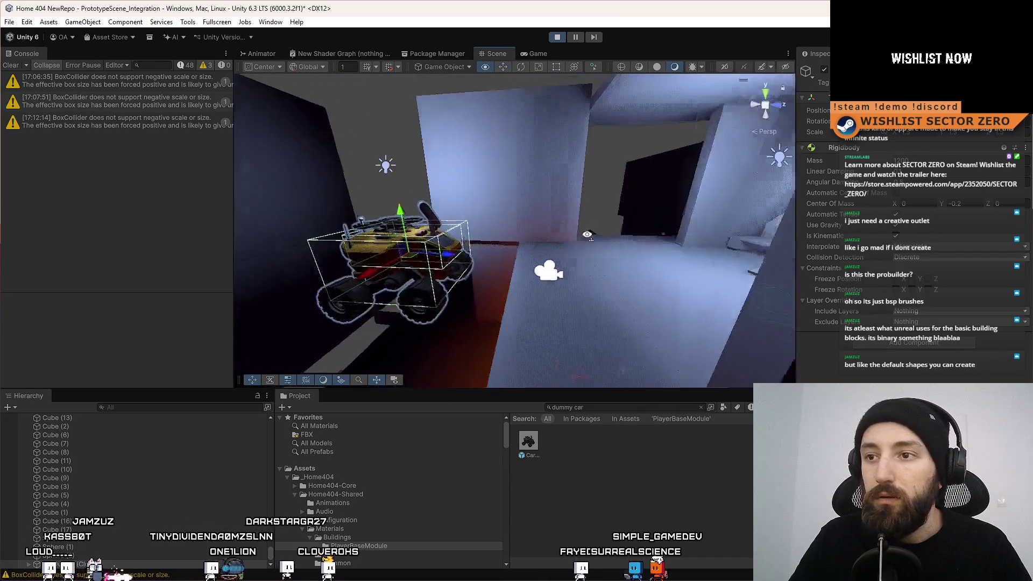
click(538, 53)
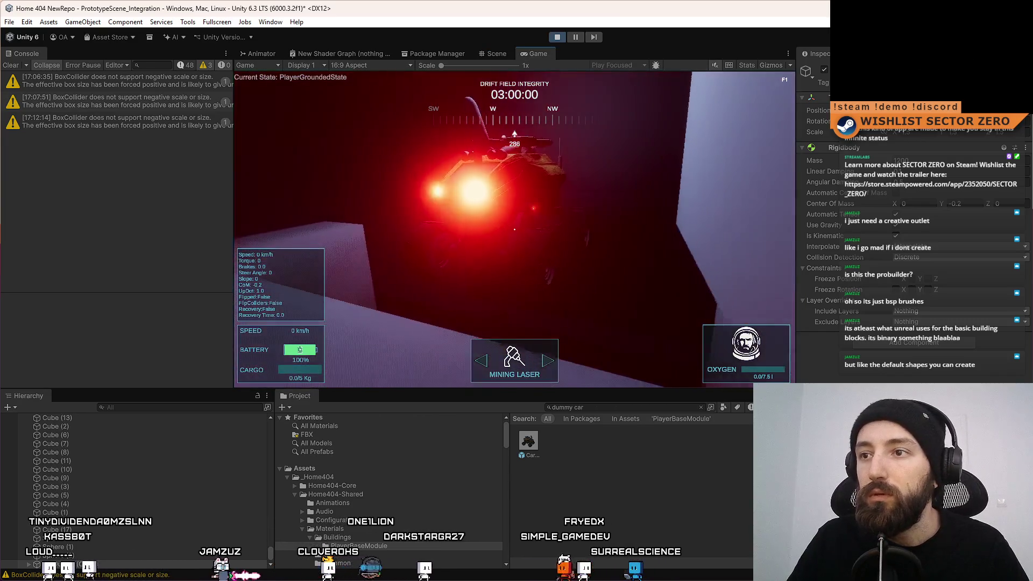
Compare the car in the Game view, then frame and orbit it from above and behind
click(501, 54)
key(e)
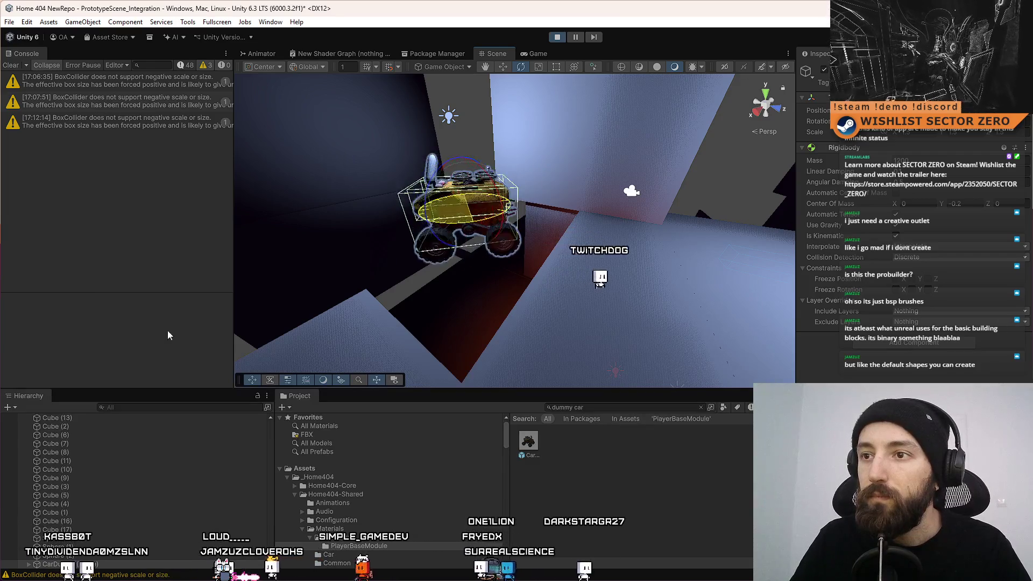
click(536, 54)
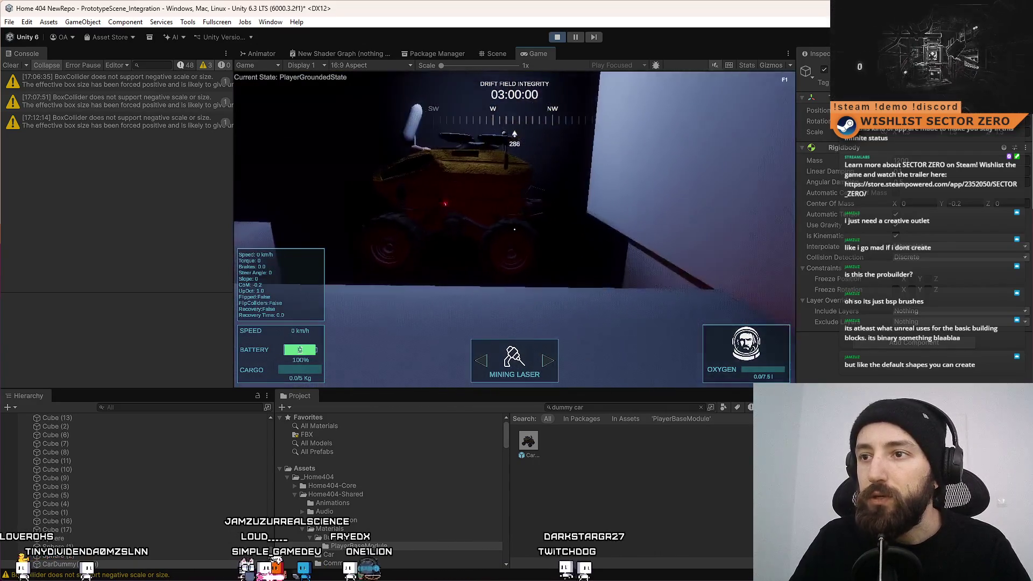
click(495, 53)
key(f)
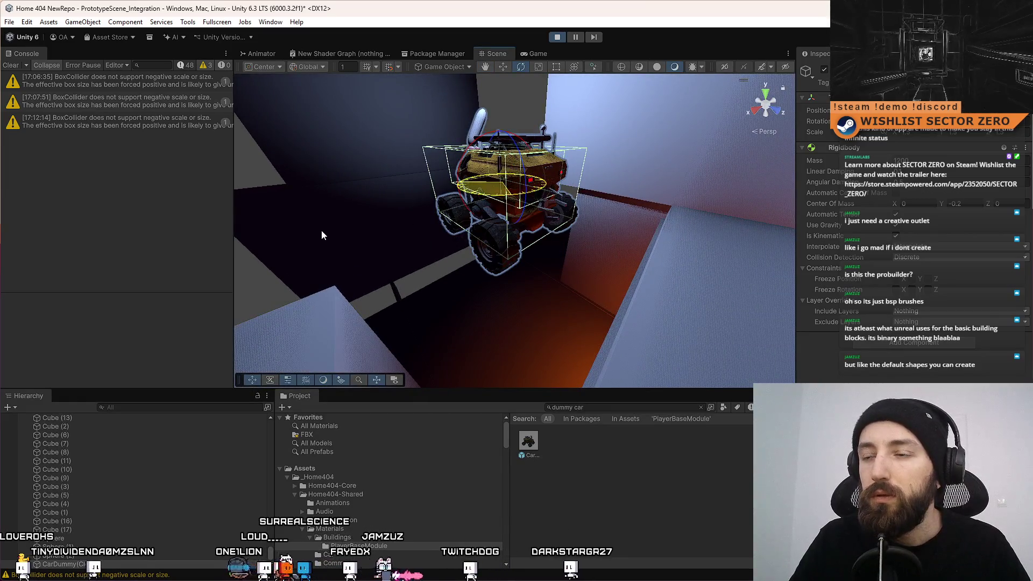
mouse_move(322, 235)
mouse_down()
mouse_move(404, 276)
mouse_move(484, 155)
mouse_move(462, 180)
mouse_up()
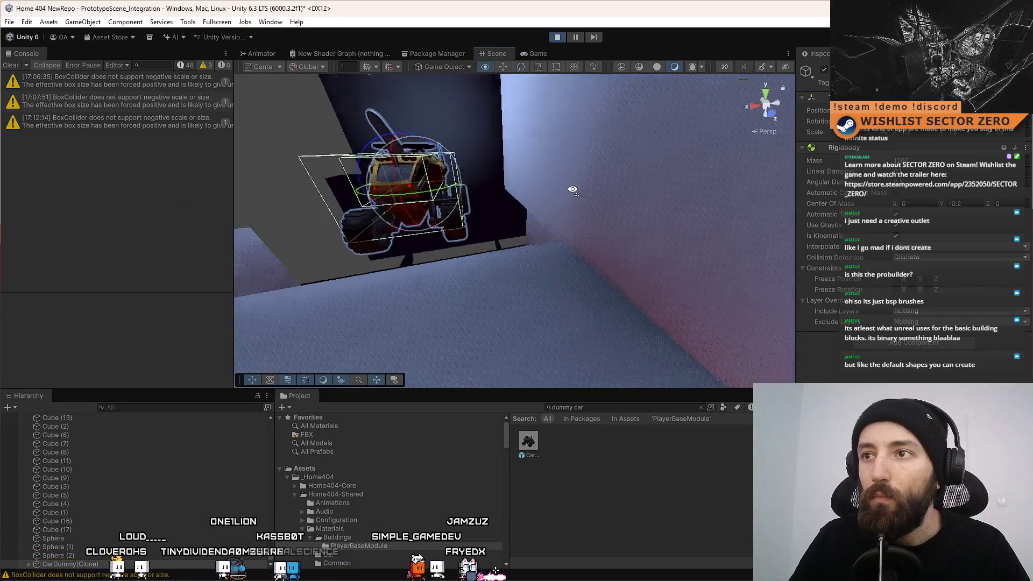
Recheck the running game, then select the hangar floor piece beside the car
click(538, 53)
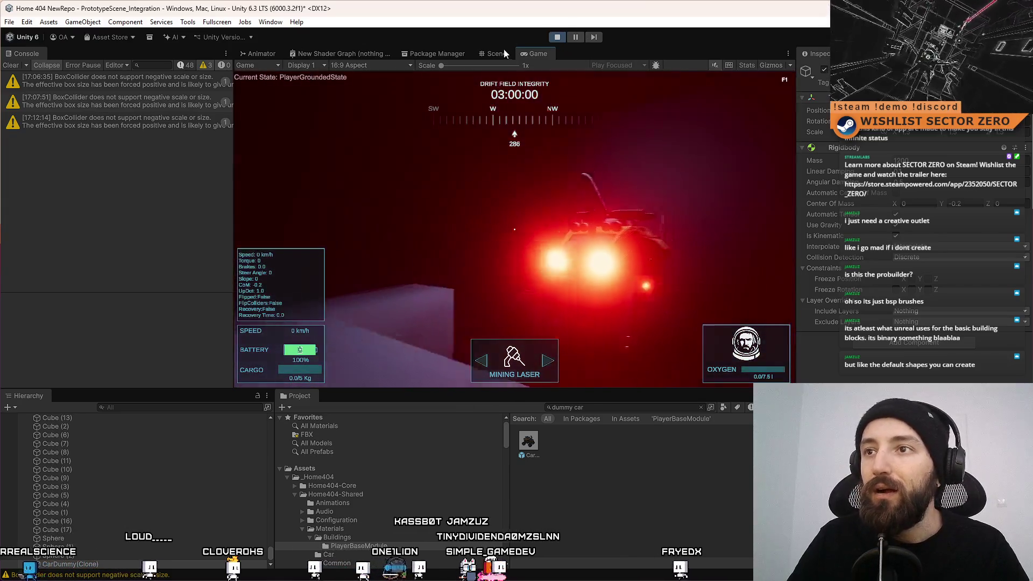
click(502, 53)
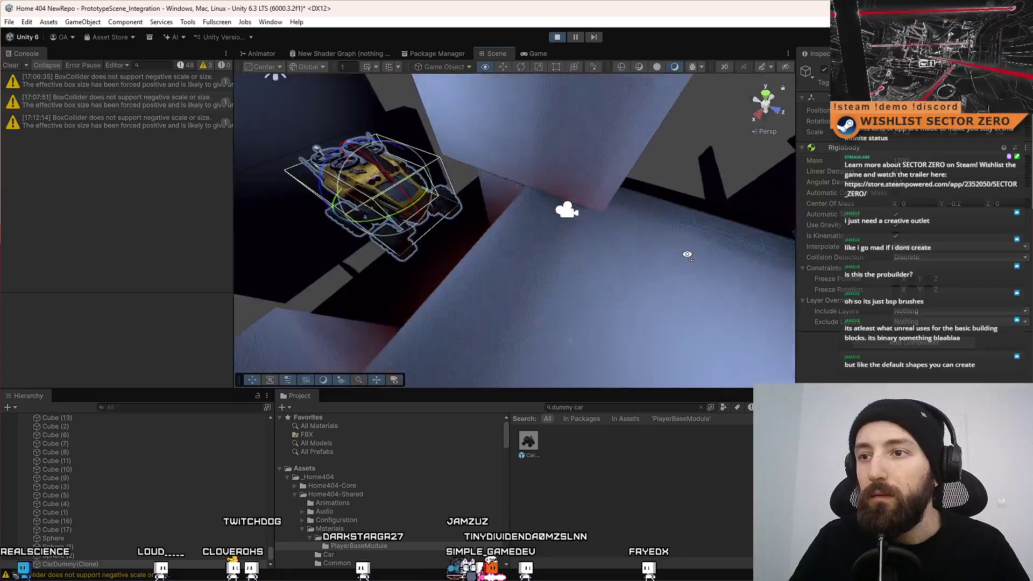
click(570, 257)
mouse_move(570, 257)
mouse_down()
mouse_move(732, 234)
mouse_move(819, 186)
mouse_move(805, 179)
mouse_up()
drag(527, 206, 571, 192)
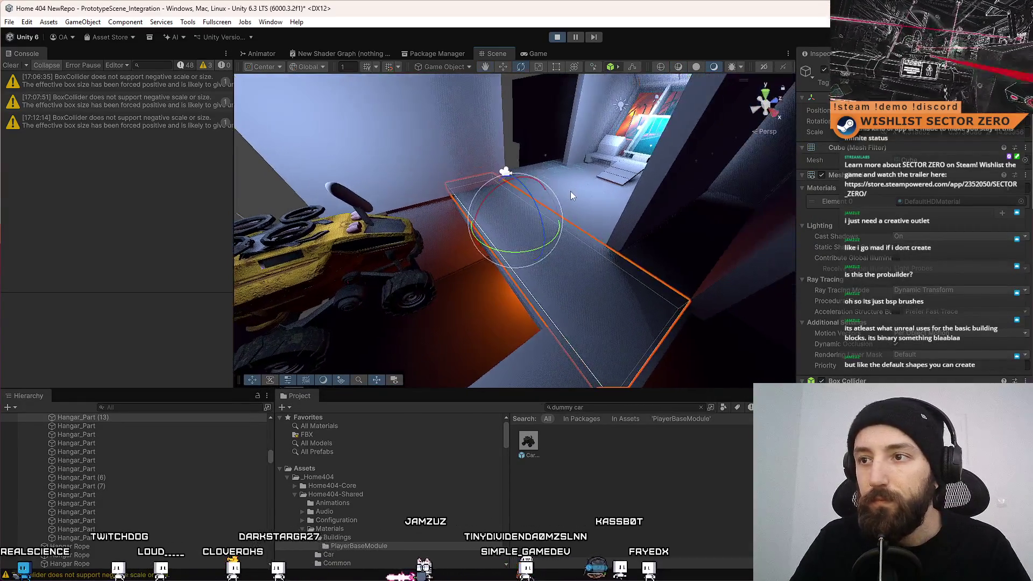
scroll(128, 487, up, 1)
scroll(172, 482, up, 3)
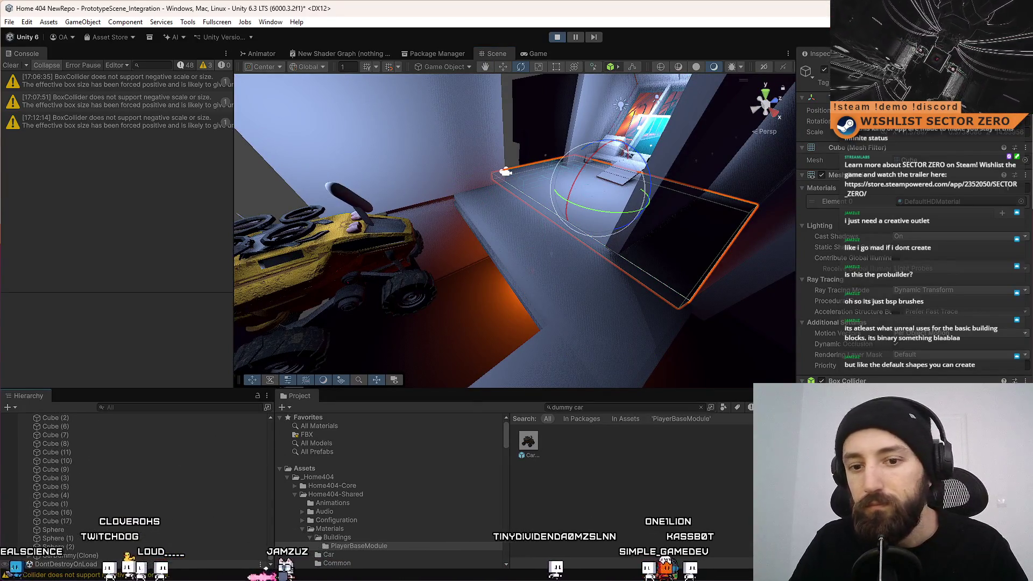
scroll(165, 525, down, 10)
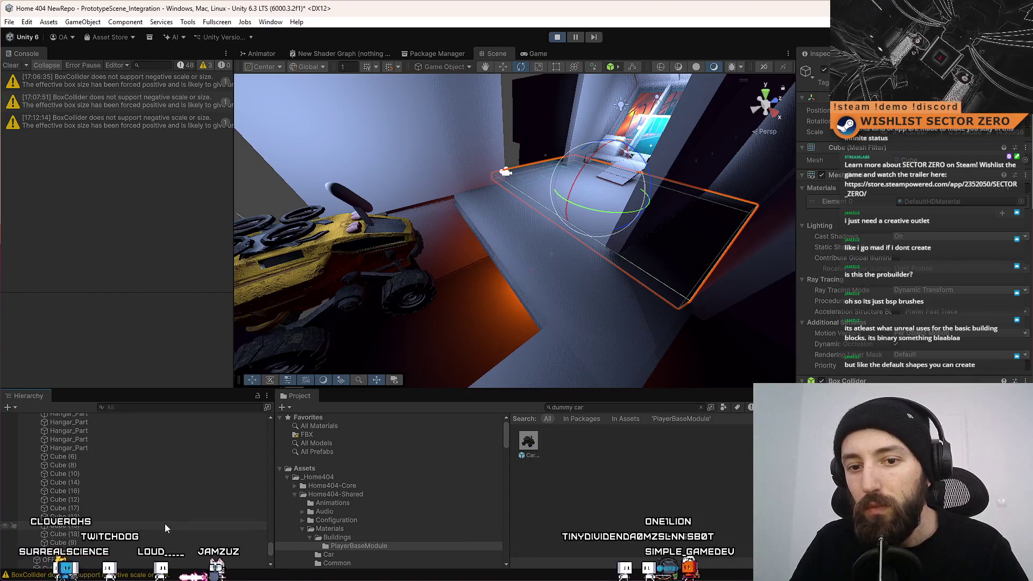
scroll(165, 524, down, 3)
double_click(89, 495)
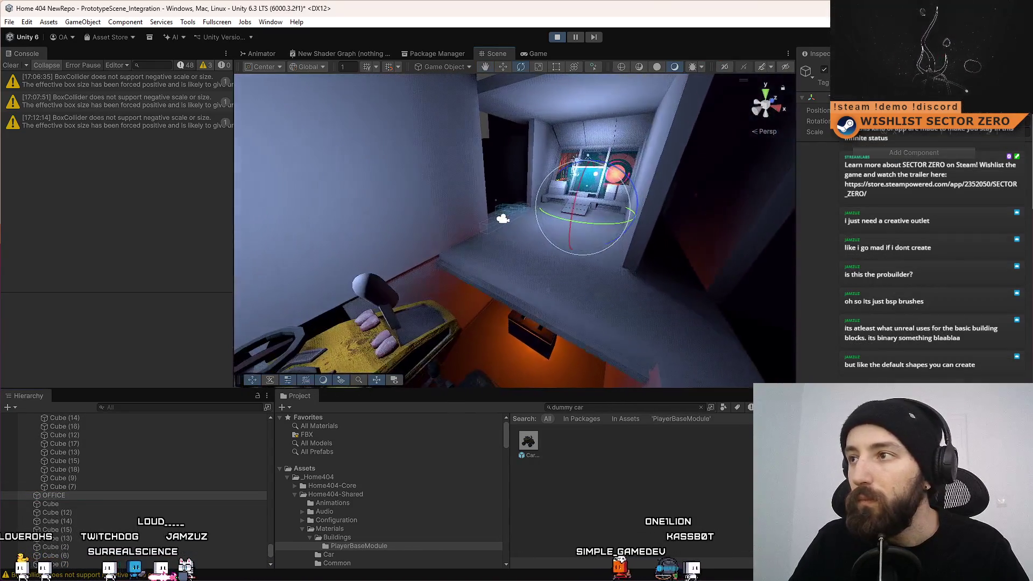
mouse_move(619, 205)
mouse_down()
mouse_move(518, 272)
mouse_move(484, 259)
mouse_up()
click(96, 505)
scroll(113, 510, down, 5)
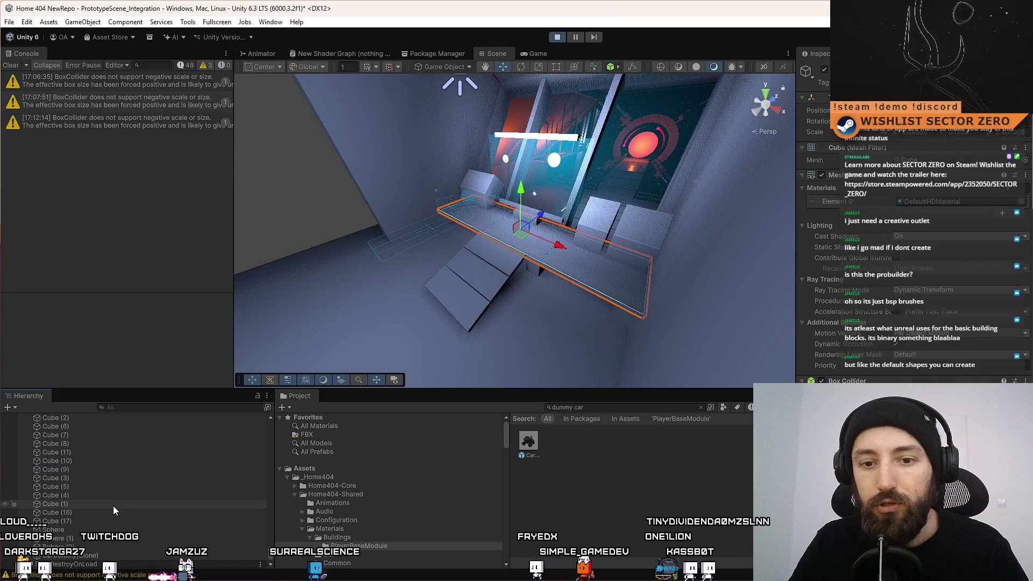
shift+click(83, 553)
scroll(76, 472, up, 5)
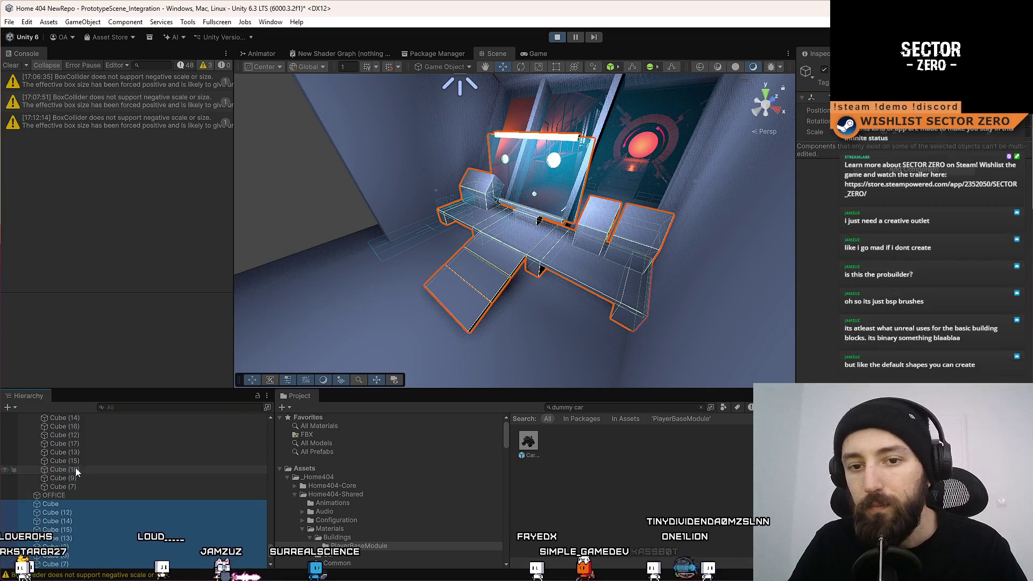
scroll(81, 499, up, 2)
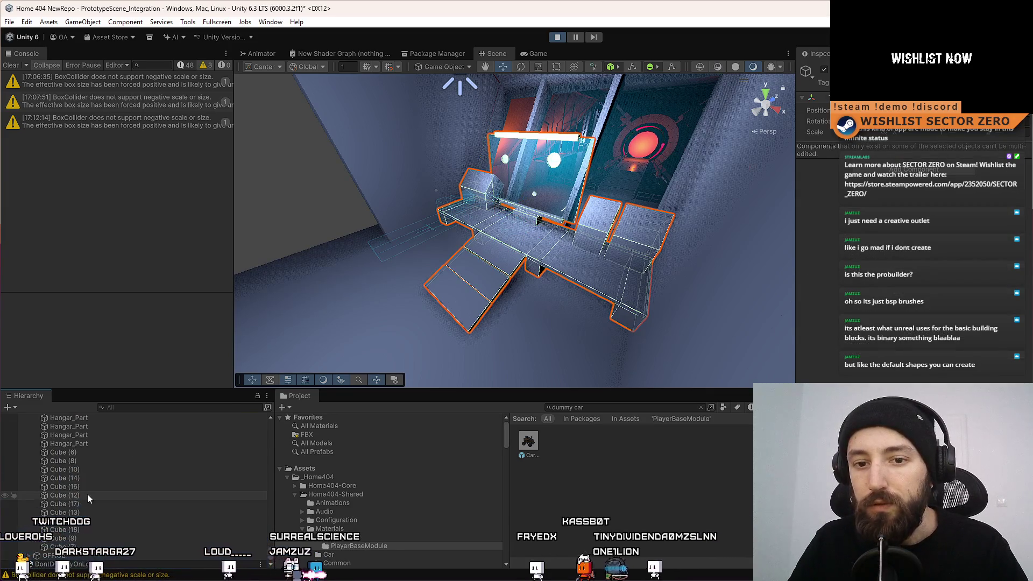
mouse_move(585, 254)
mouse_down()
mouse_move(632, 245)
mouse_move(547, 213)
mouse_move(625, 219)
mouse_move(693, 205)
mouse_up()
click(594, 228)
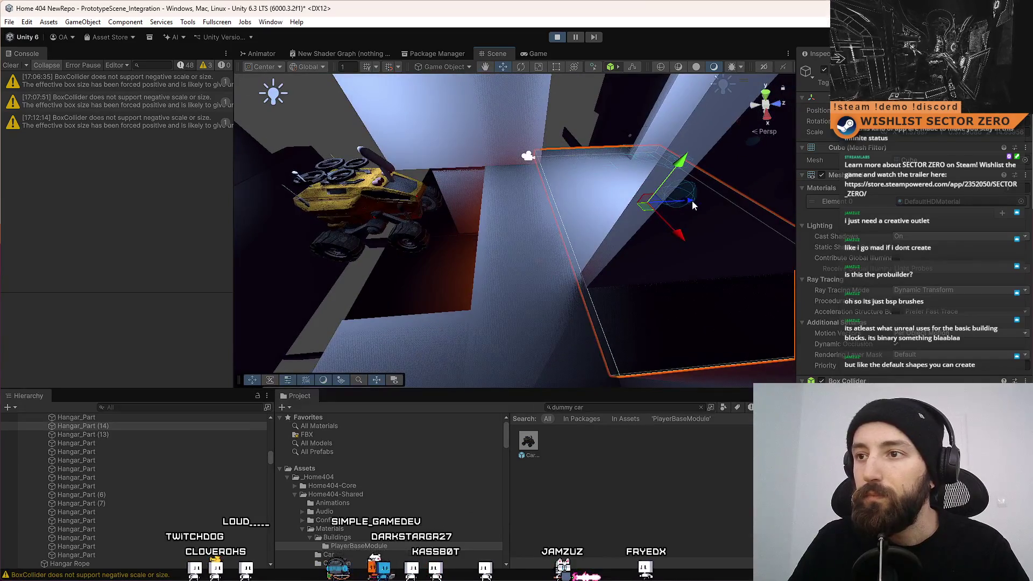
Rescale the floor piece under the car in height, lower it, and narrow it to a thin strip
click(459, 236)
mouse_move(477, 231)
mouse_down()
mouse_move(483, 175)
mouse_move(498, 181)
mouse_up()
key(r)
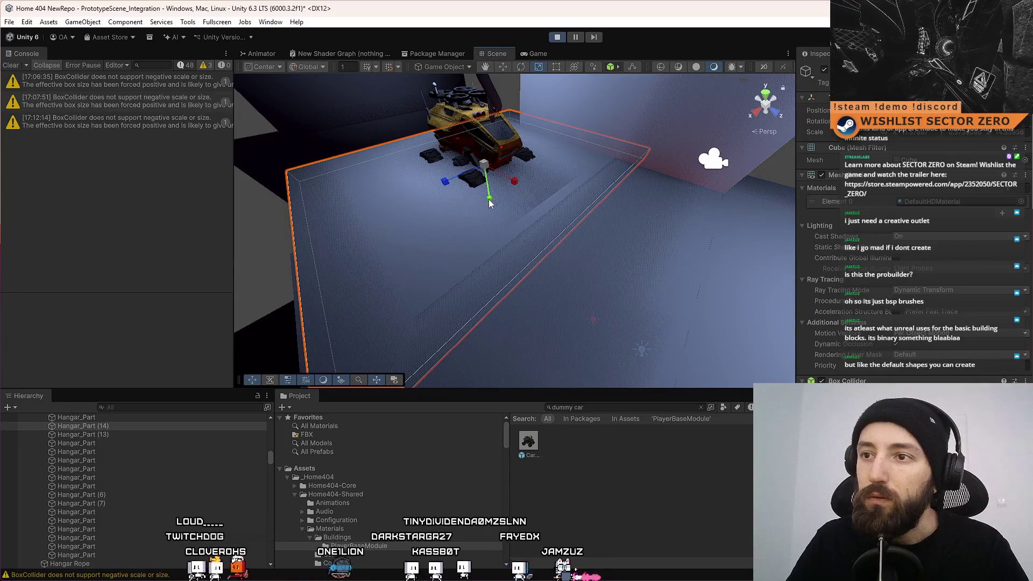
mouse_move(496, 225)
mouse_down()
mouse_move(472, 147)
mouse_move(496, 197)
mouse_move(458, 184)
mouse_move(514, 183)
mouse_up()
key(w)
scroll(559, 173, up, 3)
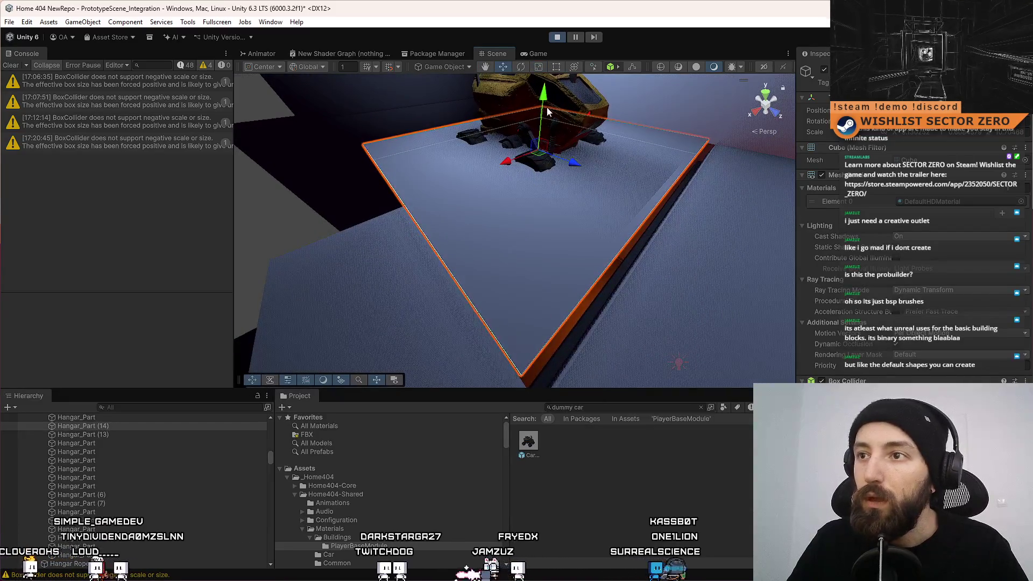
mouse_move(548, 112)
mouse_down()
mouse_move(526, 128)
mouse_move(543, 111)
mouse_move(540, 140)
mouse_move(487, 205)
mouse_move(838, 160)
mouse_move(501, 231)
mouse_move(518, 234)
mouse_up()
key(r)
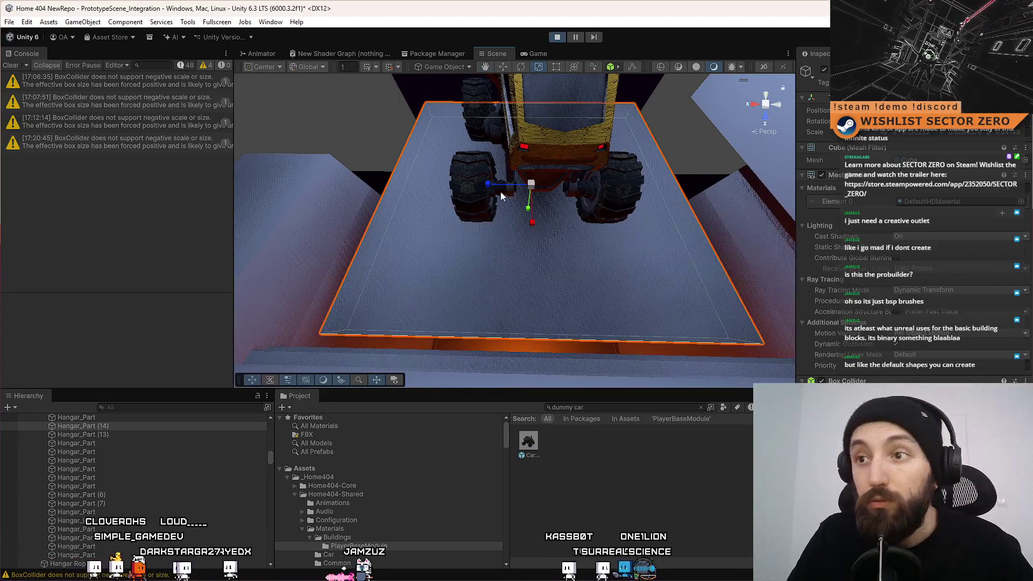
mouse_move(491, 191)
mouse_down()
mouse_move(524, 192)
mouse_move(440, 195)
mouse_move(569, 233)
mouse_move(445, 243)
mouse_up()
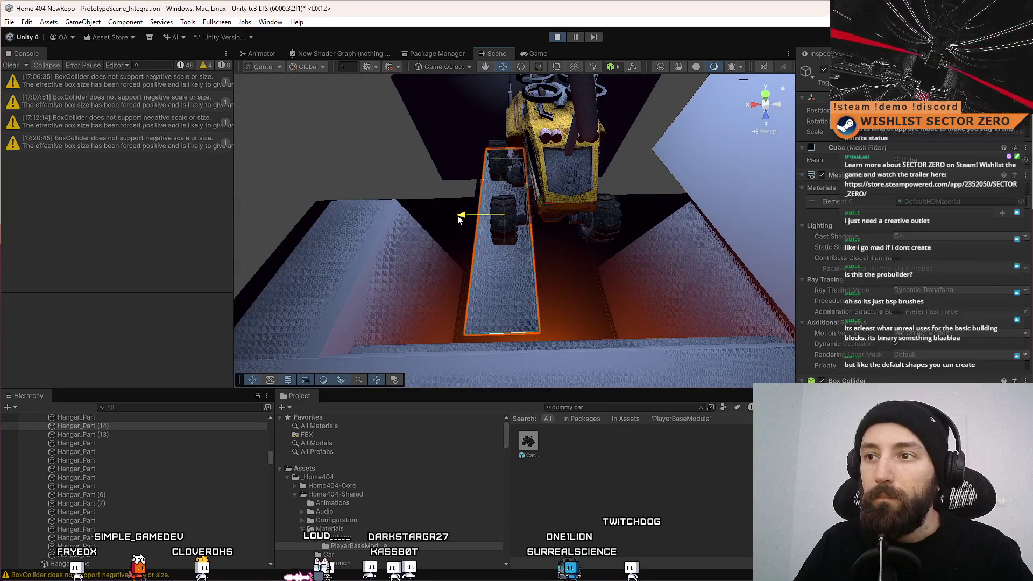
Slide the support strip under the wheels and duplicate it toward the car's other side
drag(472, 214, 490, 227)
drag(400, 219, 475, 217)
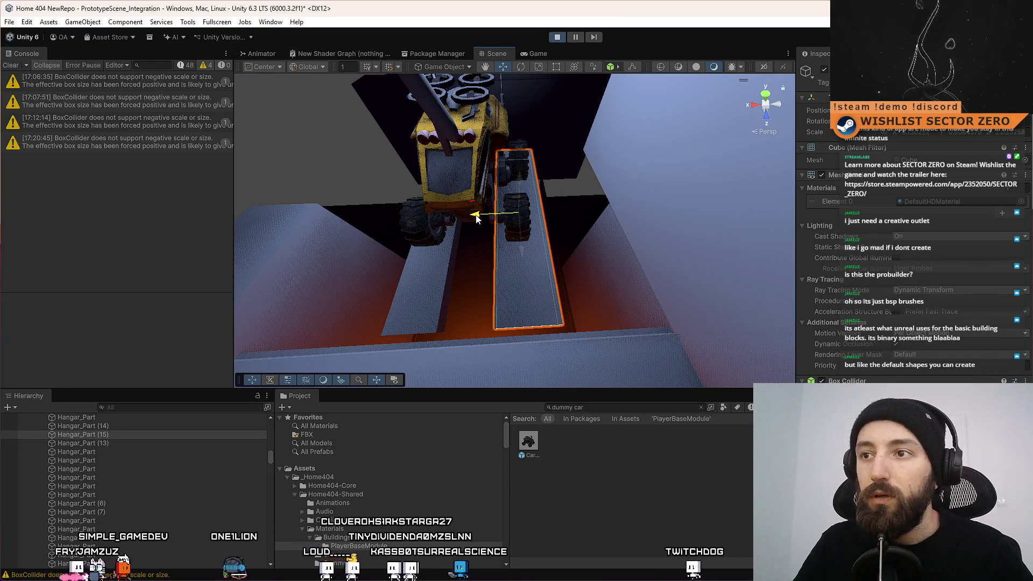
key(ctrl+d)
key(f)
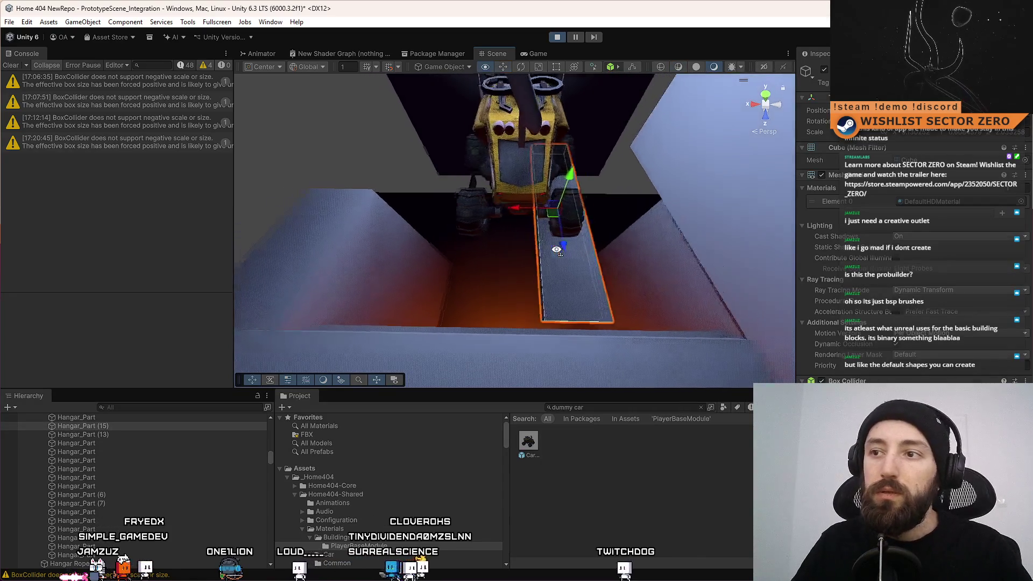
mouse_move(489, 215)
mouse_down()
mouse_move(338, 195)
mouse_move(774, 167)
mouse_move(512, 192)
mouse_up()
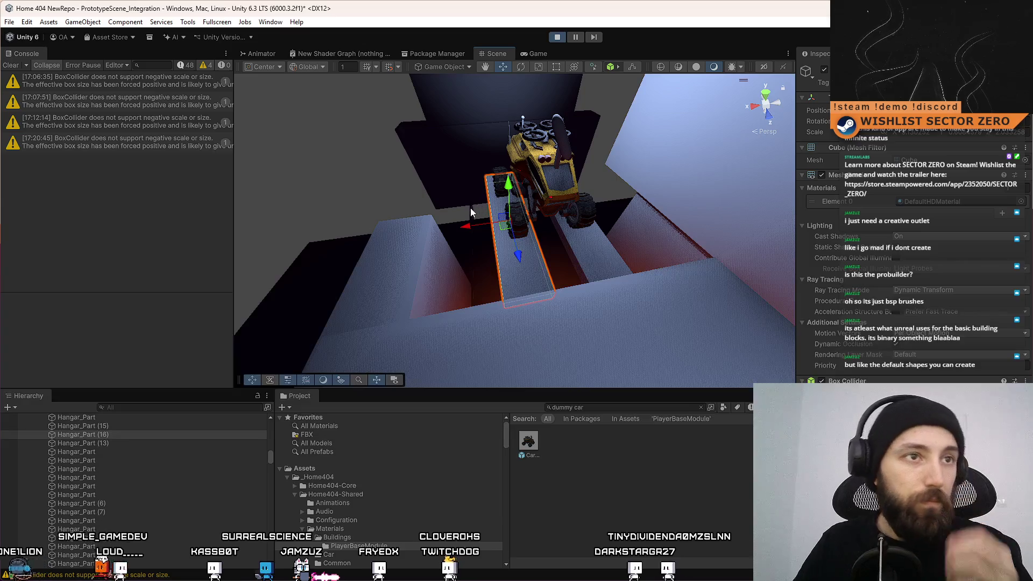
mouse_move(550, 214)
mouse_down()
mouse_move(781, 246)
mouse_move(823, 223)
mouse_move(798, 214)
mouse_move(641, 229)
mouse_up()
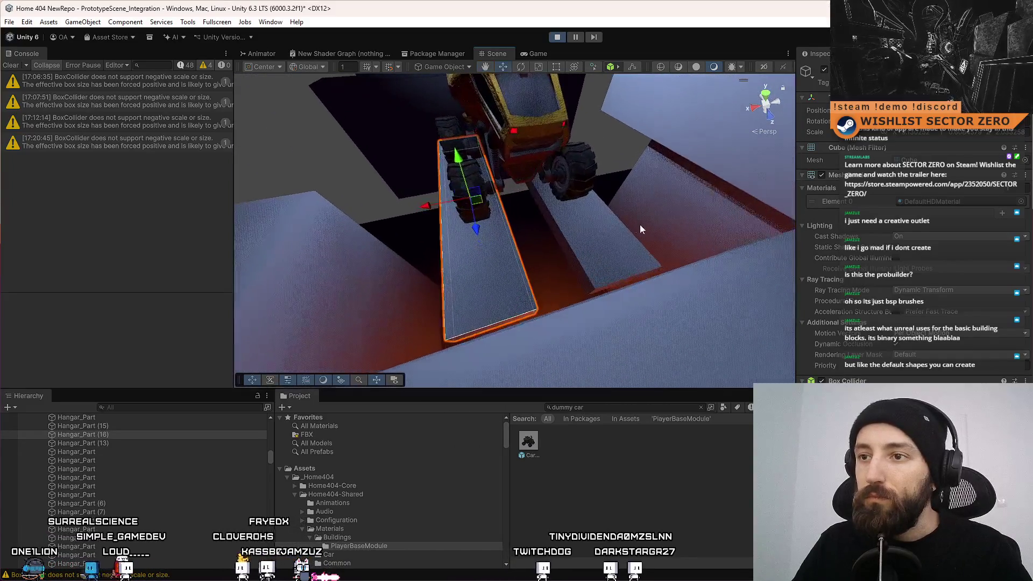
key(ctrl+z)
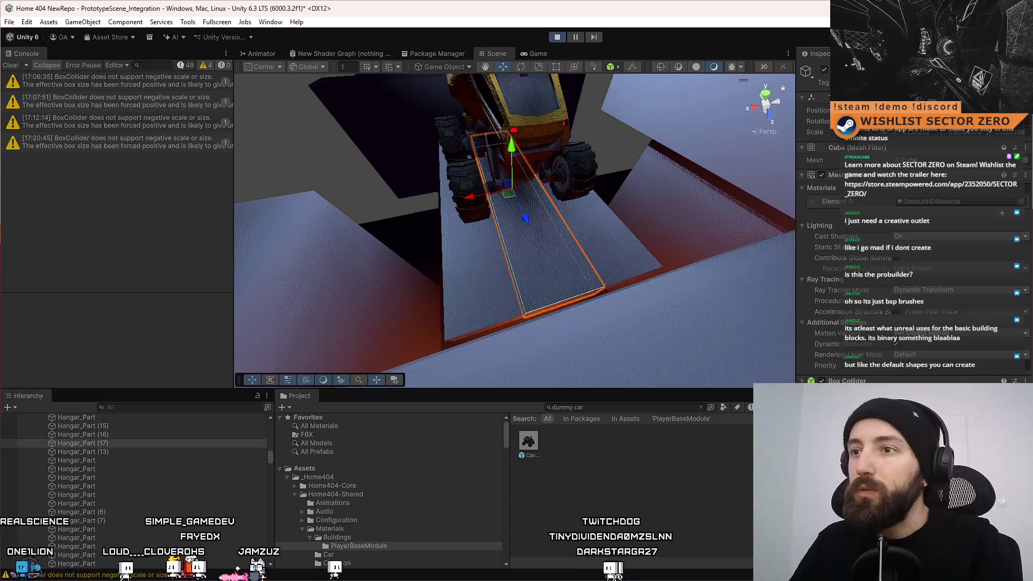
key(r)
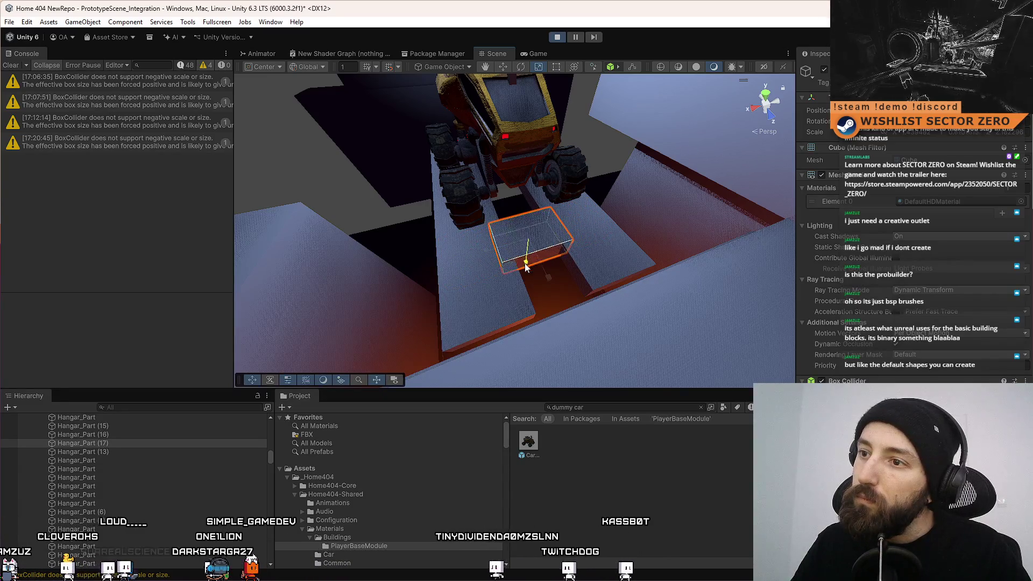
Duplicate the strip twice toward the front wheel and stretch the copy along its length
key(w)
mouse_move(440, 243)
mouse_down()
mouse_move(641, 245)
mouse_move(495, 247)
mouse_move(517, 243)
mouse_move(496, 235)
mouse_move(514, 191)
mouse_up()
key(ctrl+d)
mouse_move(546, 225)
mouse_down()
mouse_move(520, 233)
mouse_move(574, 212)
mouse_move(442, 215)
mouse_up()
key(ctrl+d)
key(r)
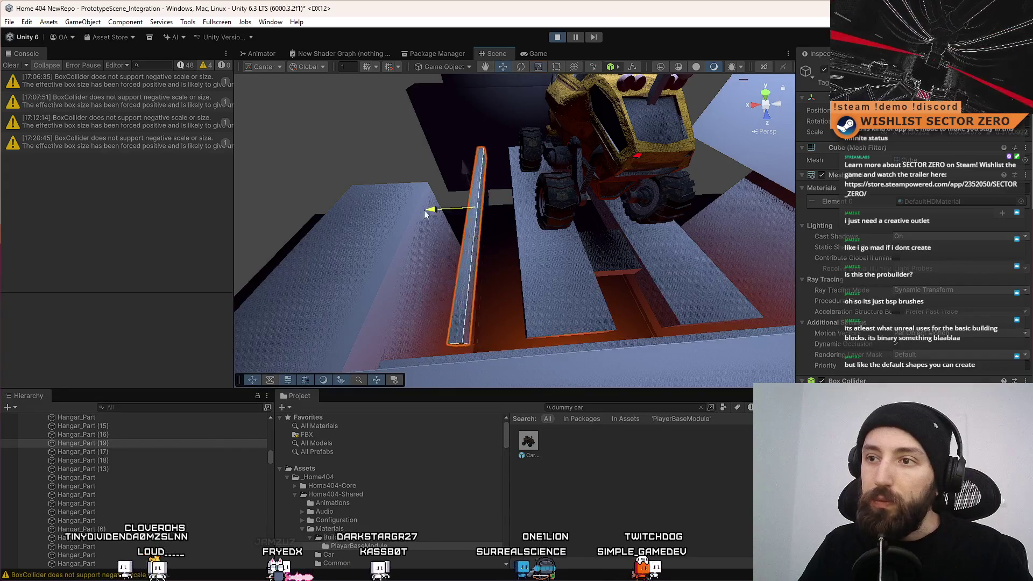
mouse_move(417, 214)
mouse_down()
mouse_move(387, 237)
mouse_move(317, 262)
mouse_move(493, 192)
mouse_move(509, 172)
mouse_up()
scroll(519, 159, up, 5)
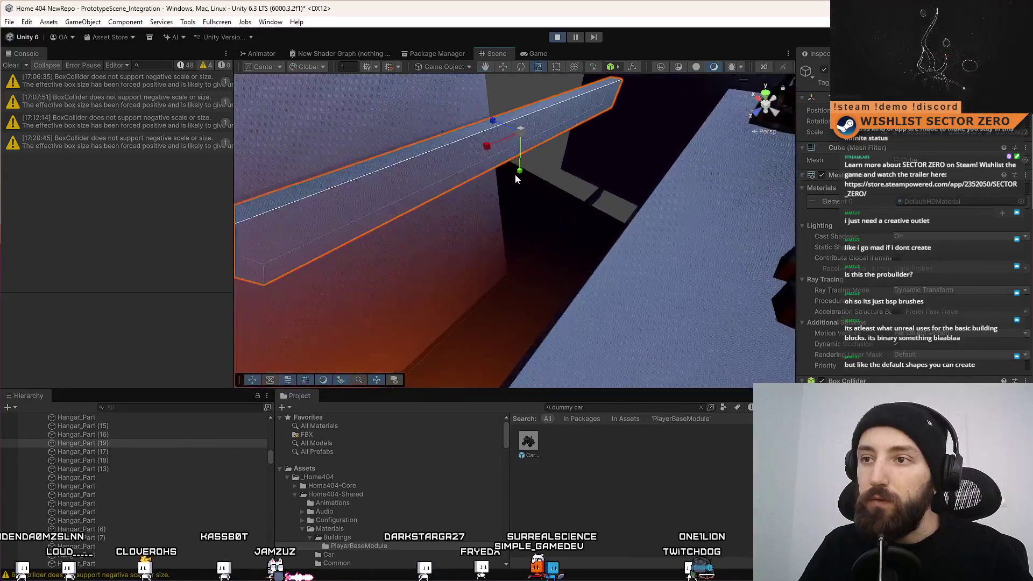
mouse_move(572, 154)
mouse_down()
mouse_move(443, 153)
mouse_move(558, 240)
mouse_move(542, 255)
mouse_up()
drag(536, 251, 486, 237)
key(r)
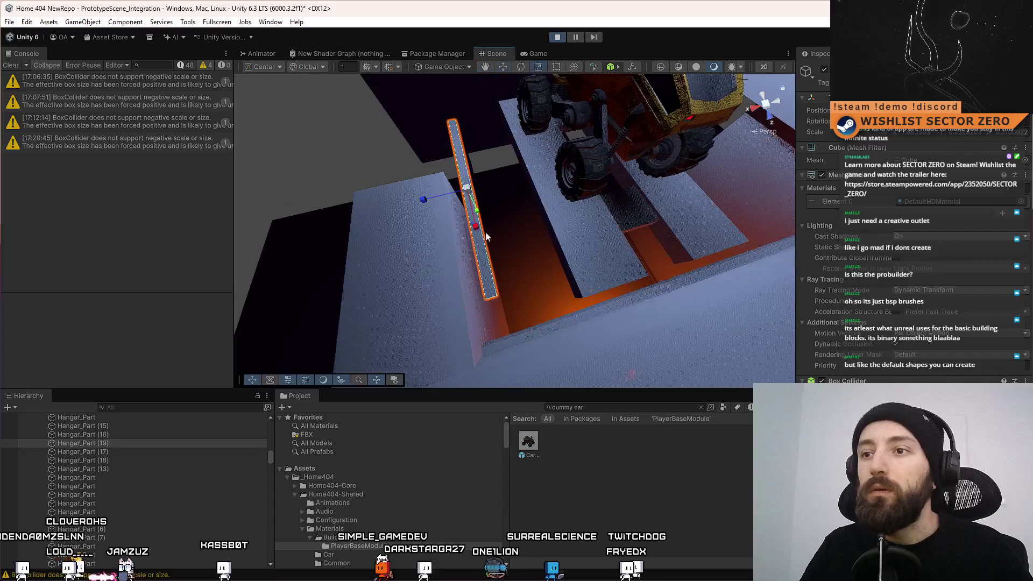
drag(436, 200, 440, 200)
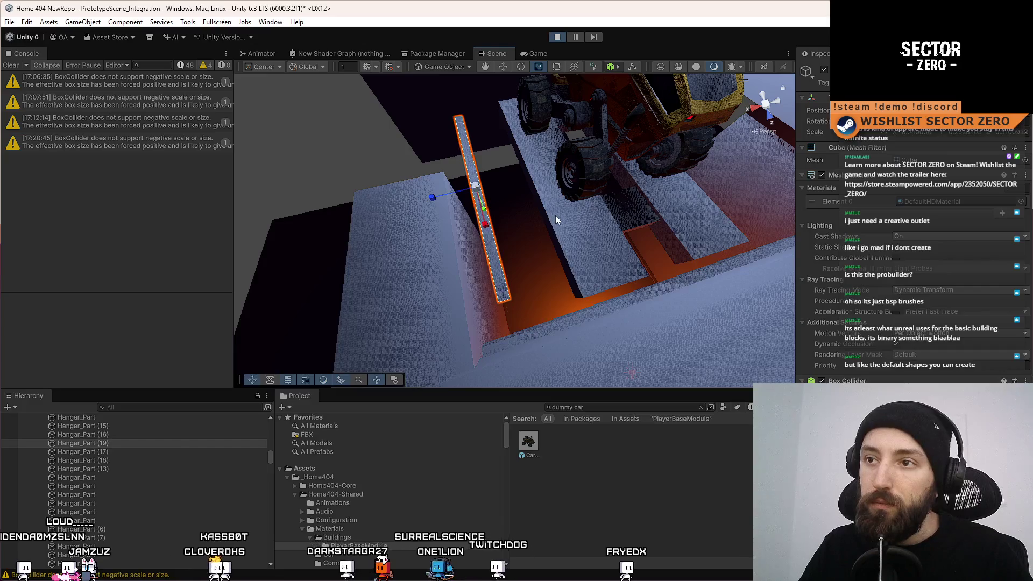
Duplicate the plank, stand it upright beside the board edge, and select Hangar_Part (22)
key(ctrl+d)
key(e)
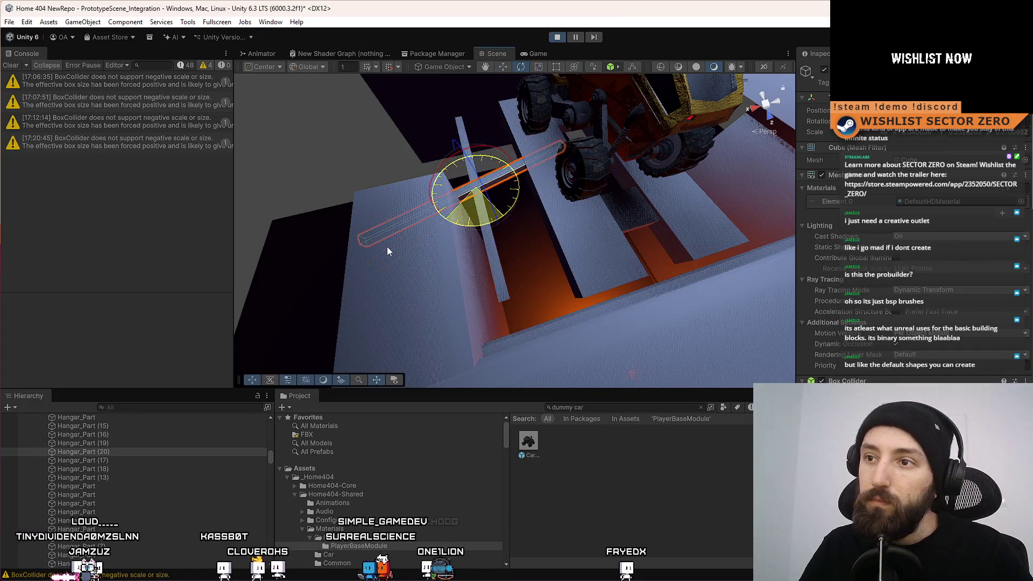
key(ctrl+z)
key(r)
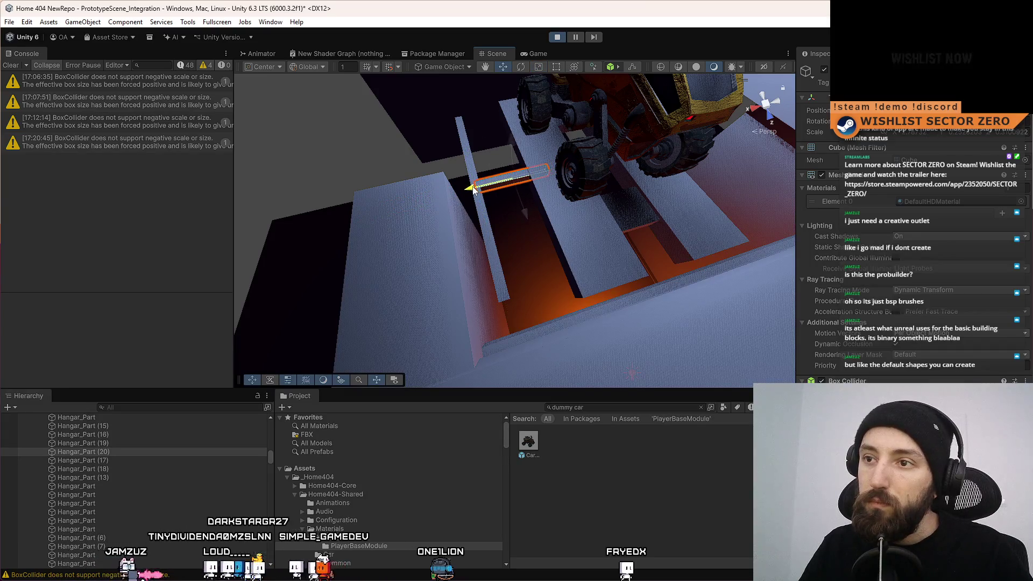
drag(473, 189, 613, 212)
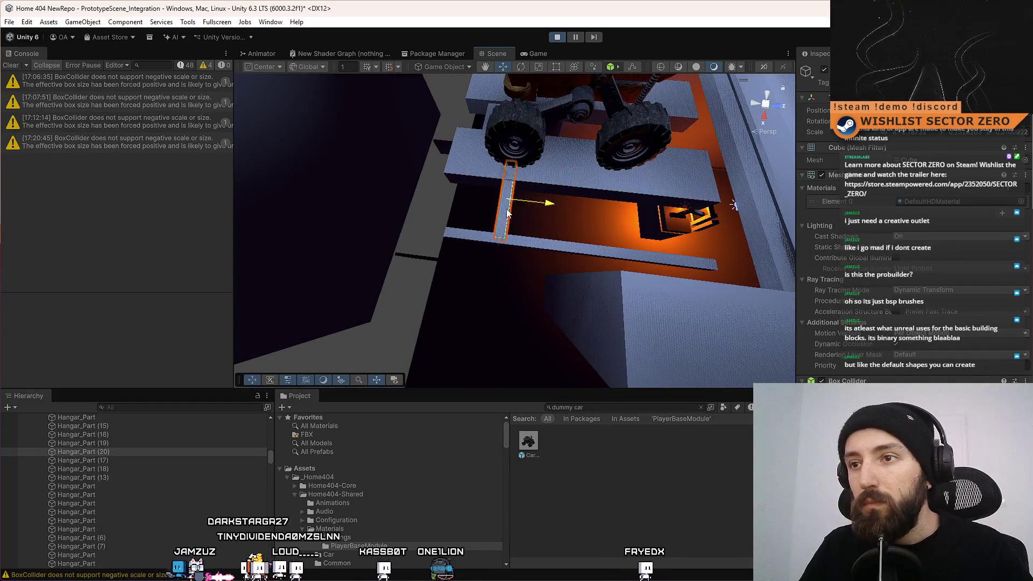
mouse_move(500, 212)
mouse_down()
mouse_move(509, 213)
mouse_move(432, 213)
mouse_move(437, 199)
mouse_up()
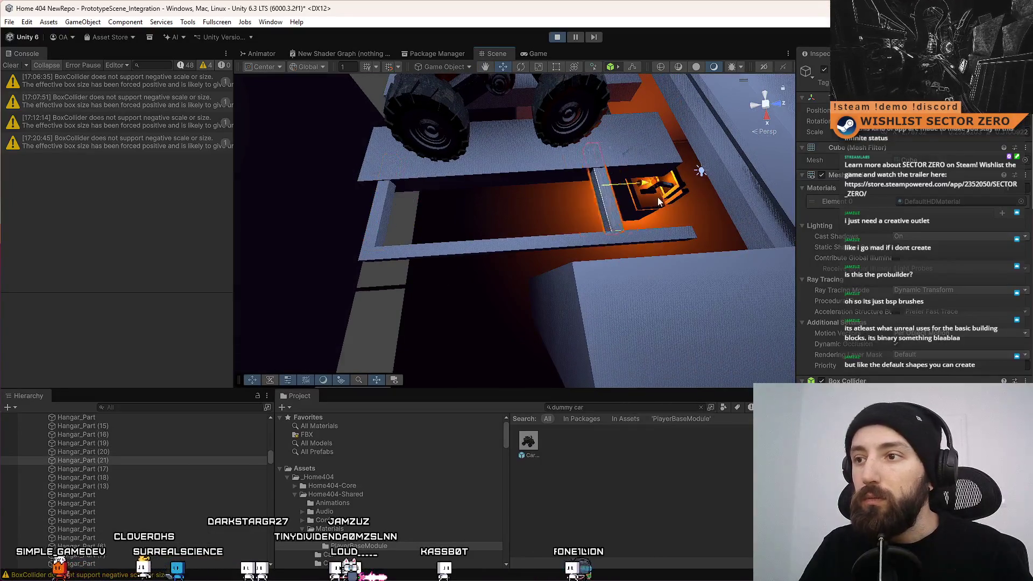
mouse_move(658, 196)
mouse_down()
mouse_move(627, 212)
mouse_move(461, 198)
mouse_move(515, 286)
mouse_move(569, 232)
mouse_move(678, 331)
mouse_up()
click(516, 287)
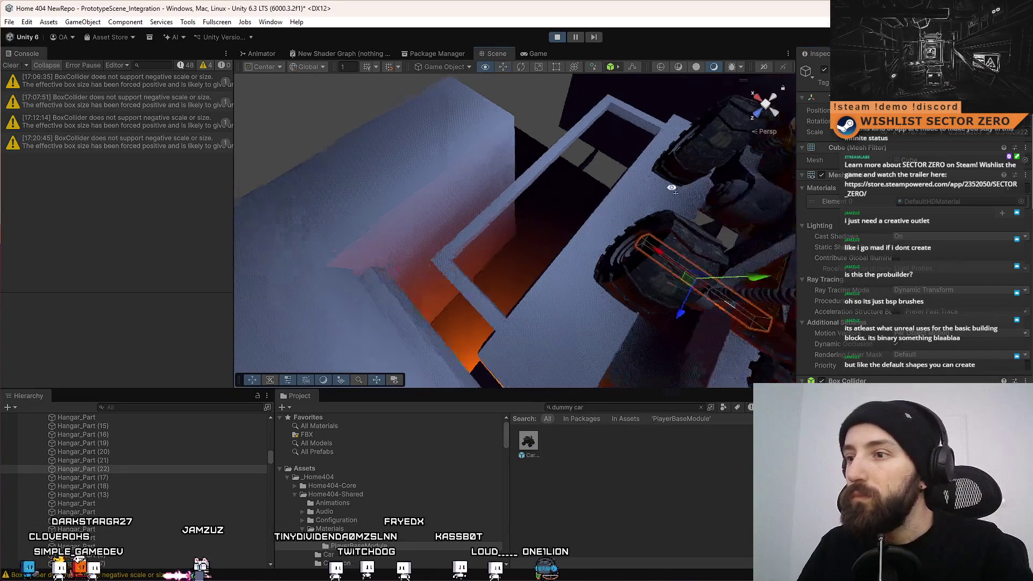
Move the plank back onto the frame opening and select the vertical and left frame planks
mouse_move(640, 231)
mouse_down()
mouse_move(501, 220)
mouse_move(551, 208)
mouse_move(474, 219)
mouse_move(342, 208)
mouse_move(435, 231)
mouse_up()
click(590, 229)
click(539, 224)
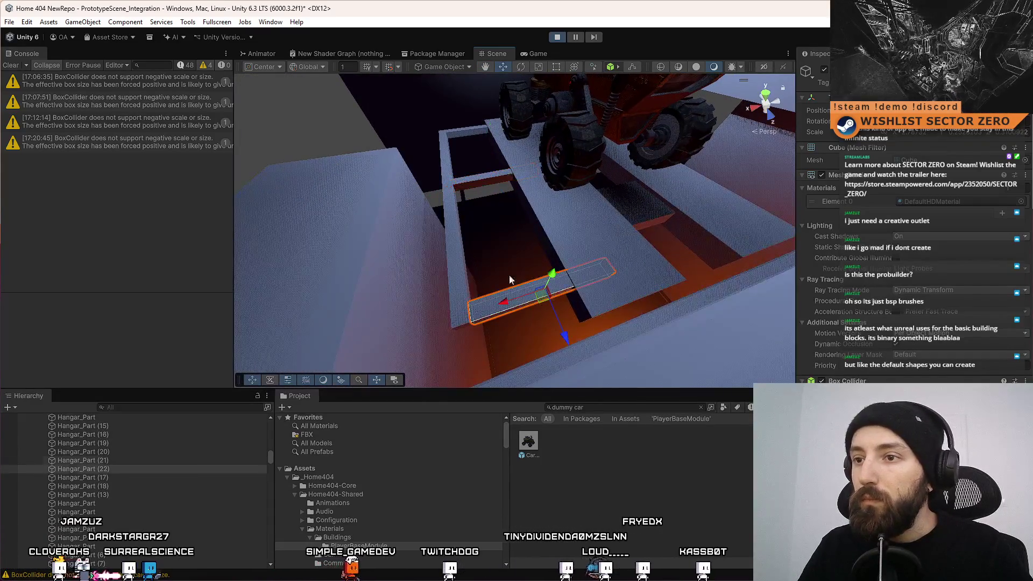
click(481, 196)
mouse_move(456, 189)
mouse_down()
mouse_move(582, 260)
mouse_move(566, 264)
mouse_up()
click(565, 263)
click(560, 266)
click(347, 218)
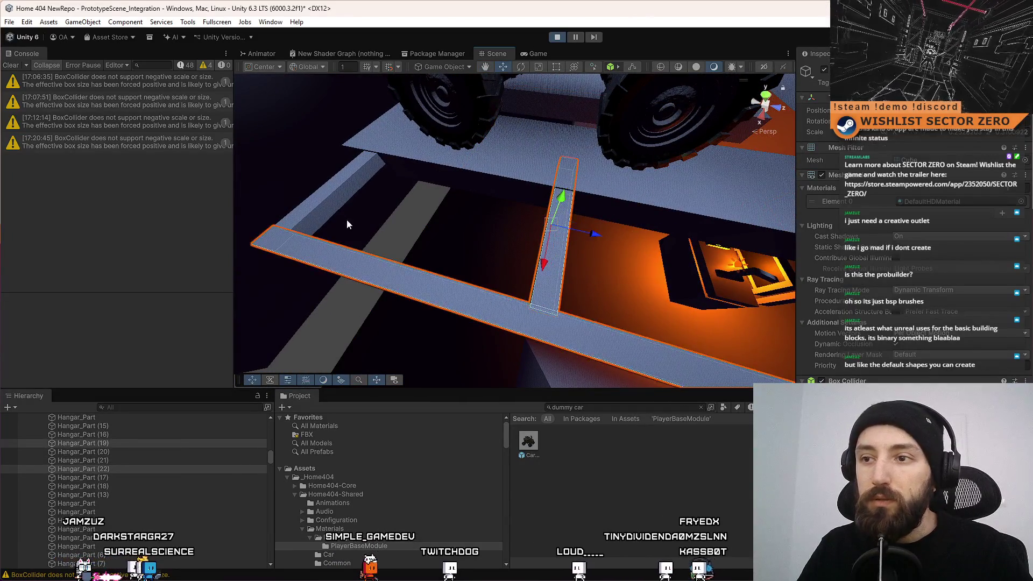
mouse_move(324, 196)
mouse_down()
mouse_move(575, 185)
mouse_move(556, 140)
mouse_up()
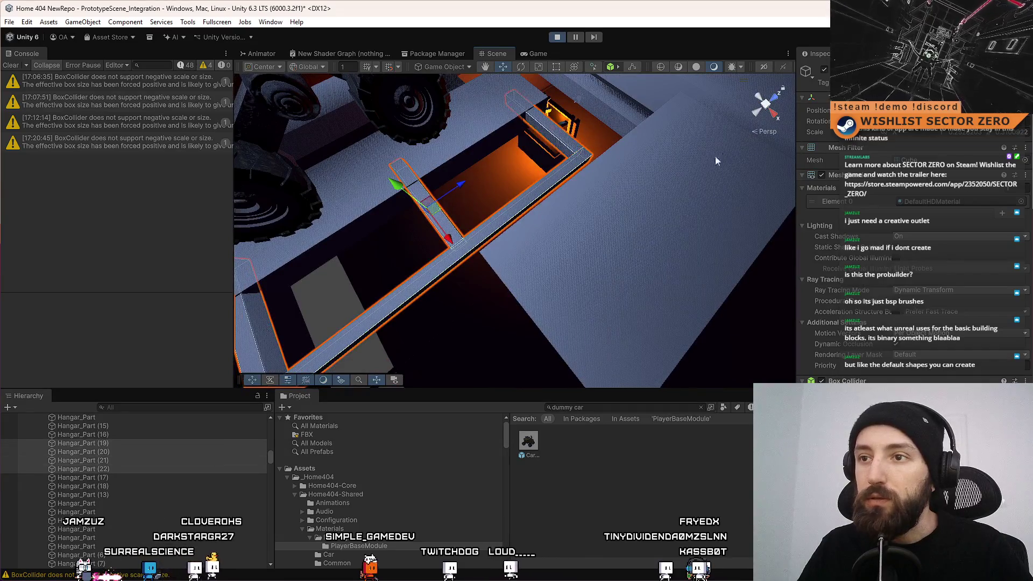
drag(716, 160, 396, 178)
Duplicate the selected frame planks and rotate the copies into a second frame under the car
key(ctrl+d)
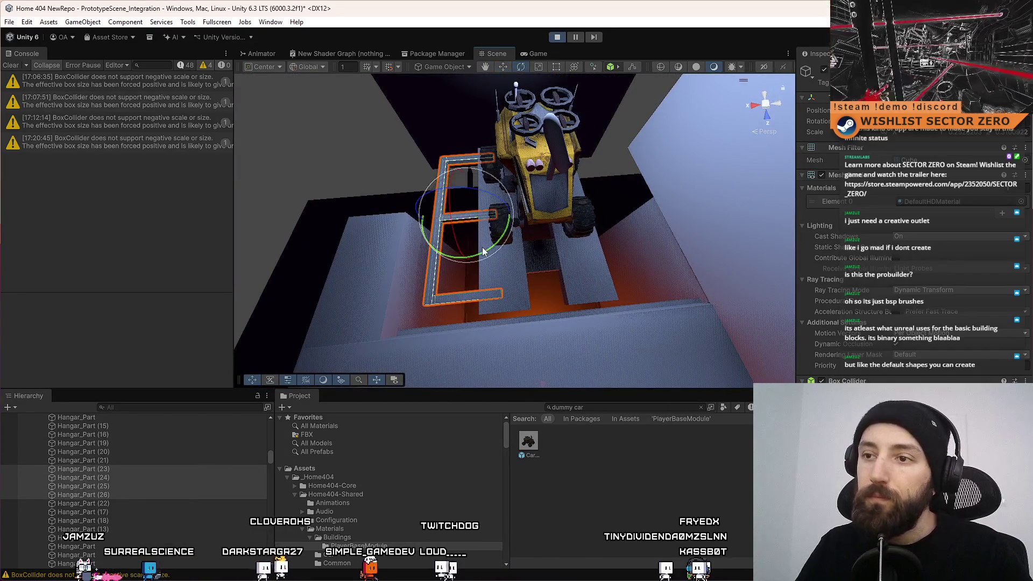
drag(483, 251, 364, 321)
key(w)
mouse_move(265, 343)
mouse_down()
mouse_move(425, 227)
mouse_move(553, 217)
mouse_move(541, 307)
mouse_move(528, 157)
mouse_move(503, 166)
mouse_move(510, 178)
mouse_move(496, 188)
mouse_move(532, 189)
mouse_move(560, 156)
mouse_move(543, 108)
mouse_up()
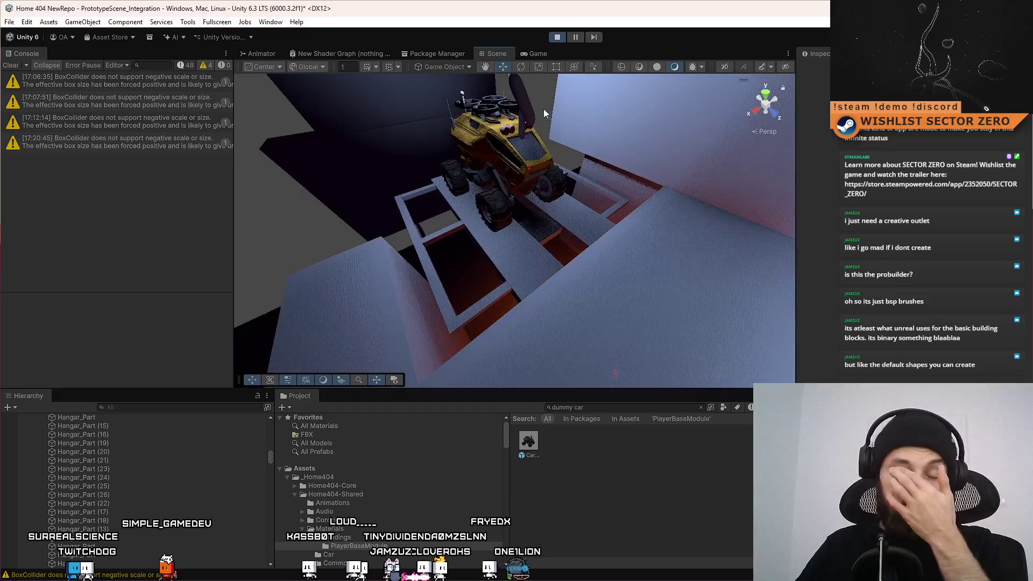
click(529, 54)
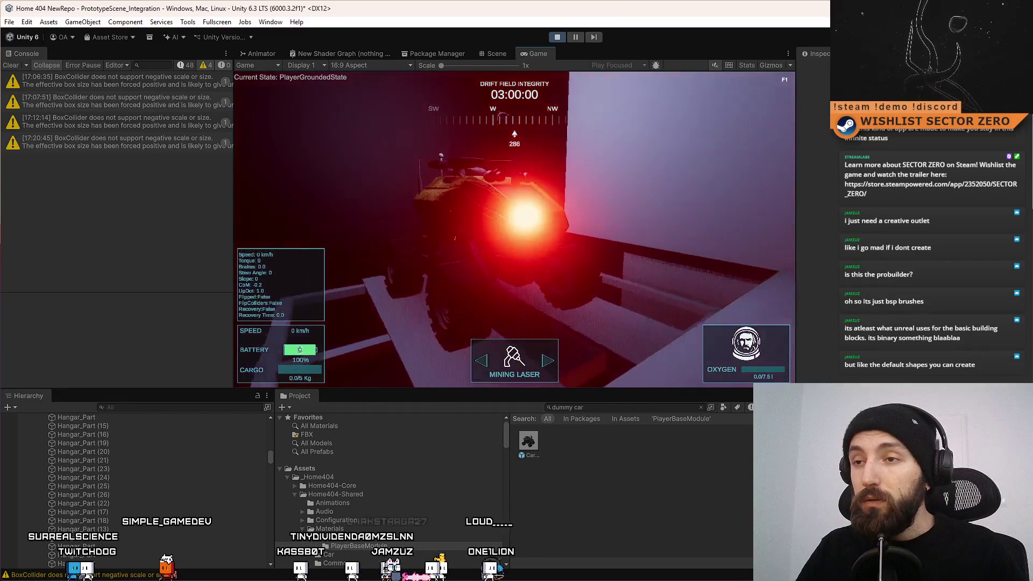
Back in the Scene view, select the flat cube beside the car and duplicate it
click(497, 53)
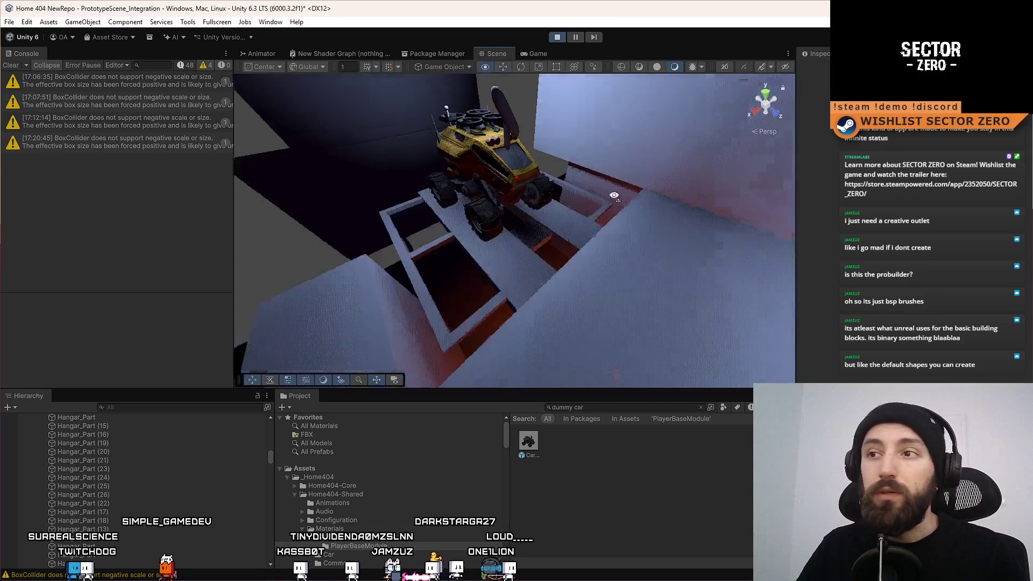
mouse_move(555, 178)
mouse_down()
mouse_move(568, 184)
mouse_move(510, 153)
mouse_up()
click(511, 172)
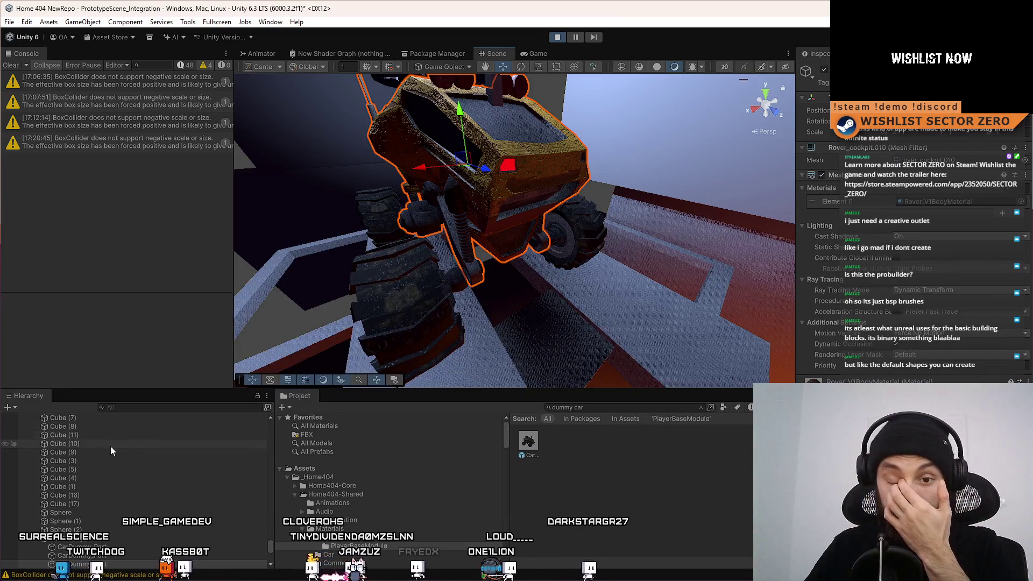
drag(598, 197, 495, 211)
scroll(496, 211, down, 5)
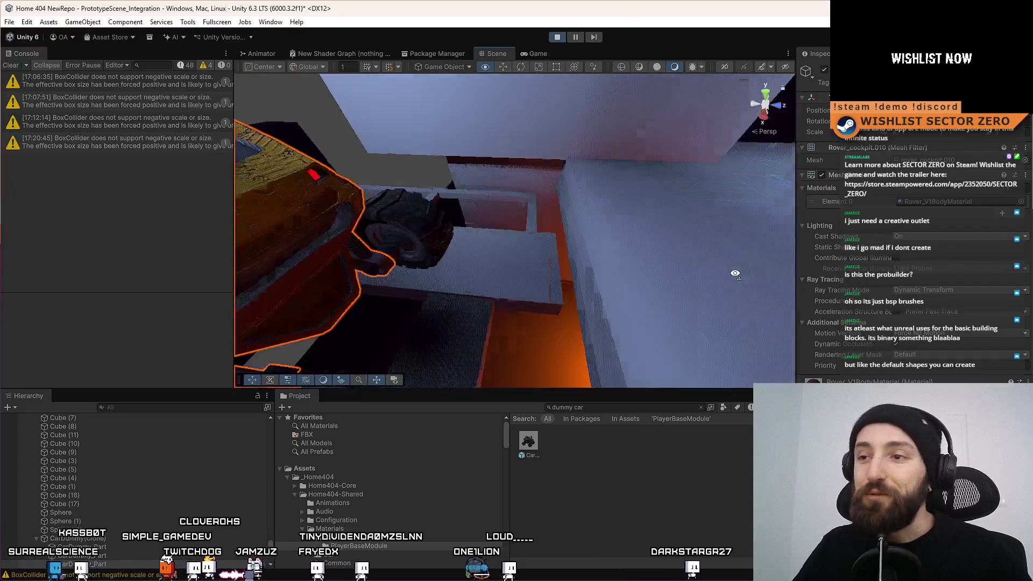
click(521, 266)
drag(620, 225, 427, 249)
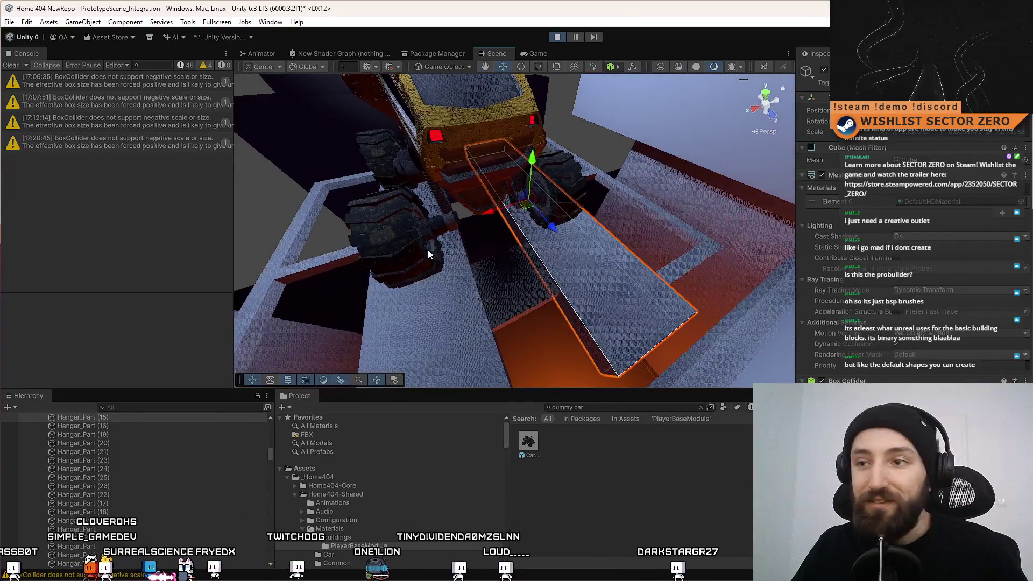
key(ctrl+d)
key(r)
mouse_move(496, 178)
mouse_down()
mouse_move(509, 83)
mouse_move(540, 147)
mouse_move(373, 172)
mouse_up()
key(ctrl+z)
Shrink the copied box along its long axis and raise it under the car's front
key(w)
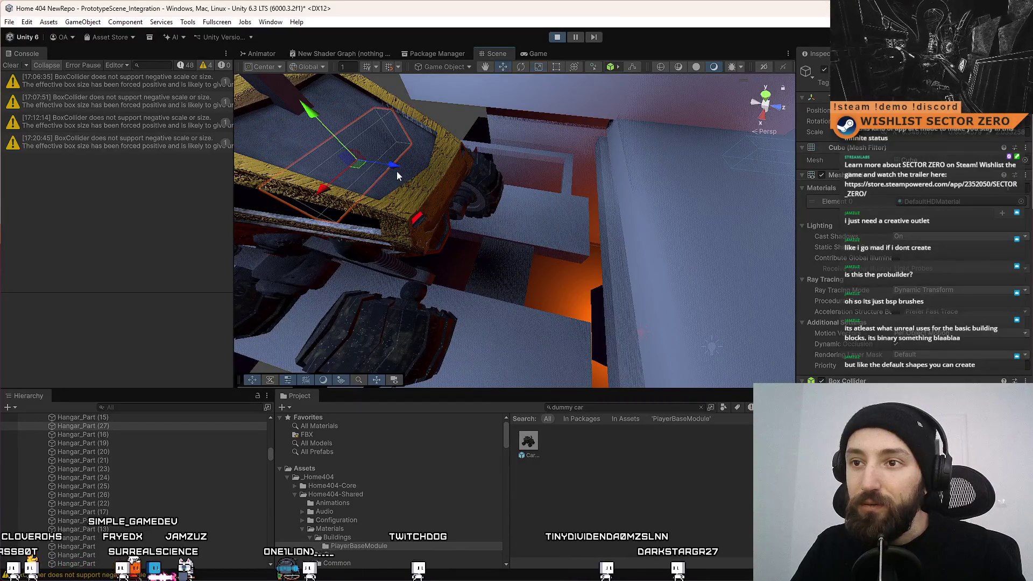
mouse_move(524, 196)
mouse_down()
mouse_move(477, 182)
mouse_move(605, 196)
mouse_move(543, 179)
mouse_up()
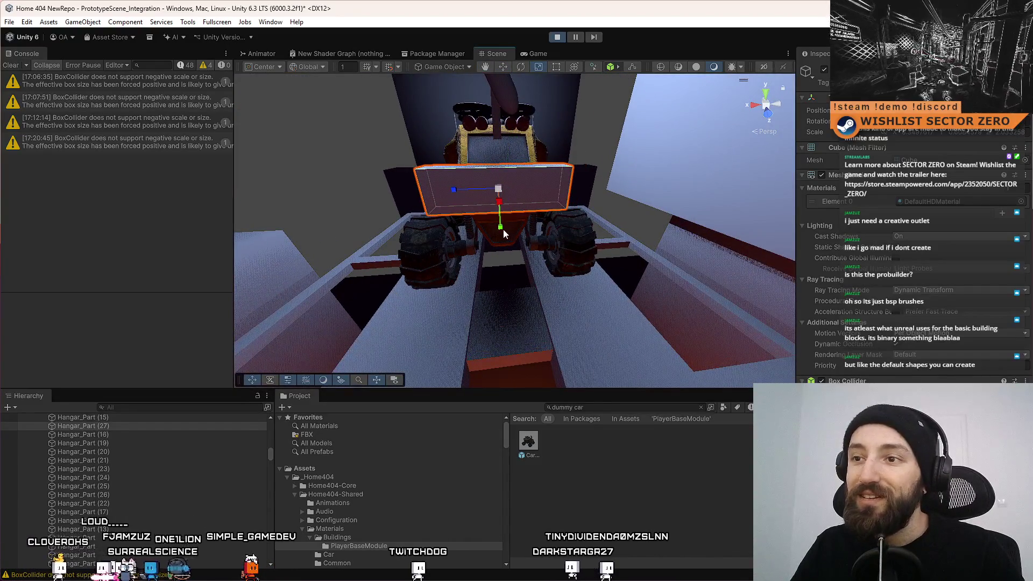
mouse_move(505, 218)
mouse_down()
mouse_move(721, 246)
mouse_move(531, 181)
mouse_up()
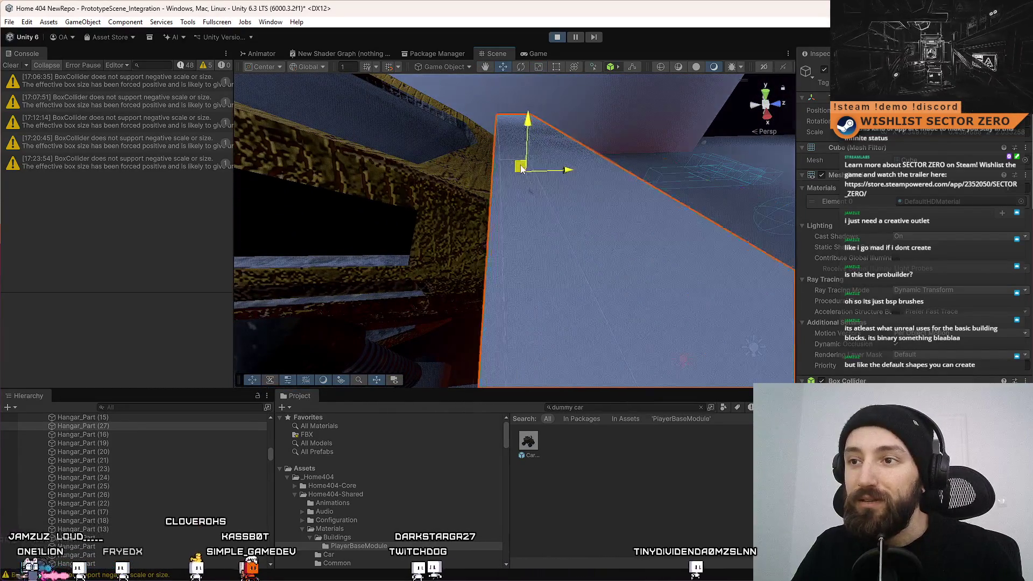
key(r)
key(f)
mouse_move(418, 210)
mouse_down()
mouse_move(572, 194)
mouse_move(520, 184)
mouse_move(494, 196)
mouse_move(356, 202)
mouse_move(424, 243)
mouse_up()
key(w)
key(r)
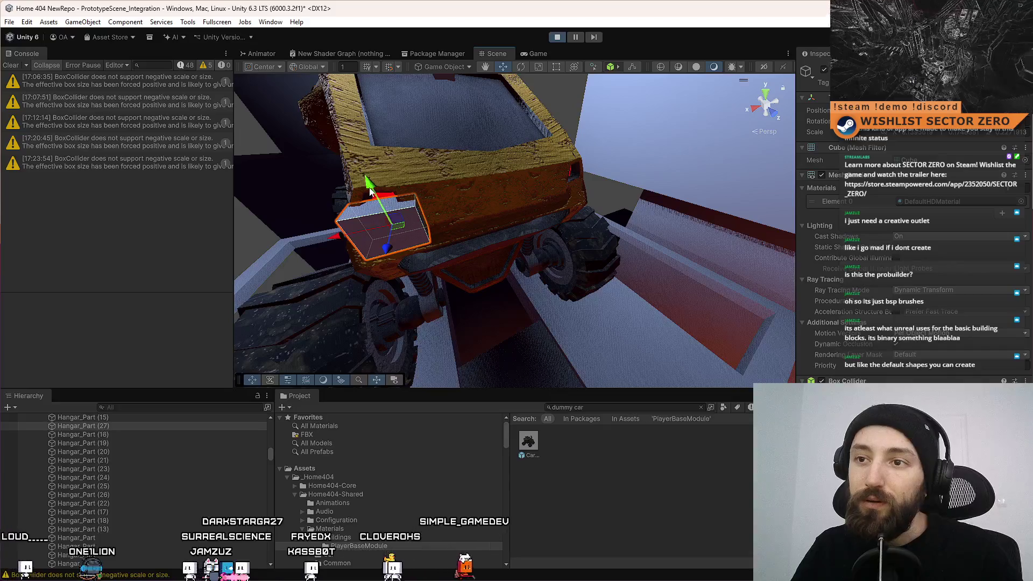
drag(370, 192, 368, 168)
drag(498, 173, 392, 211)
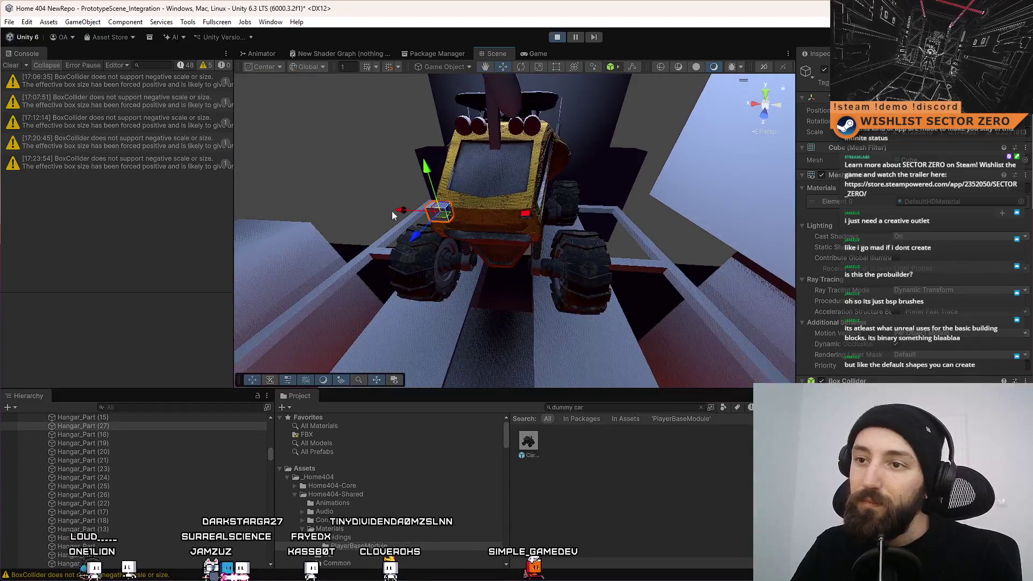
click(482, 230)
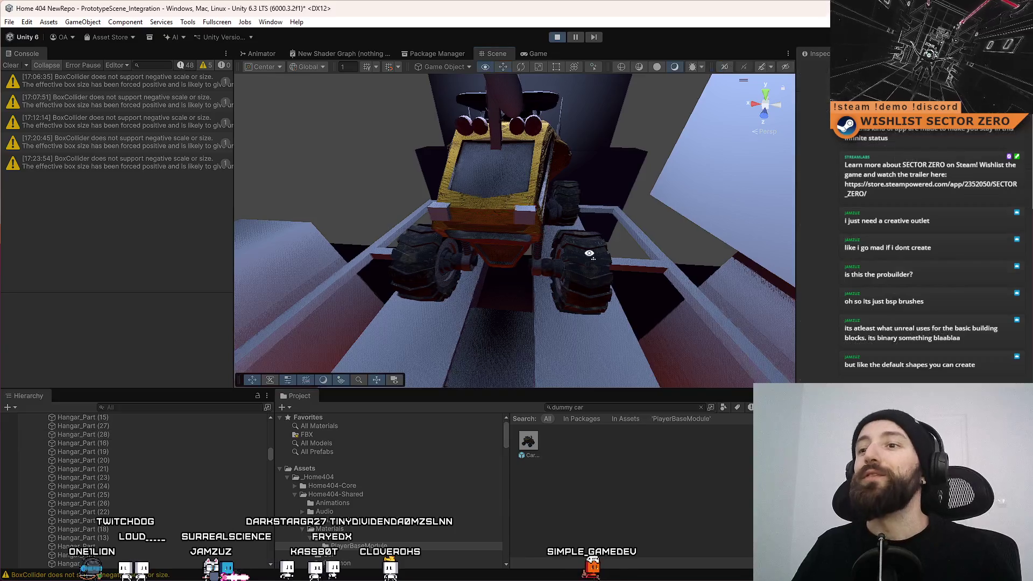
drag(482, 231, 532, 57)
click(531, 53)
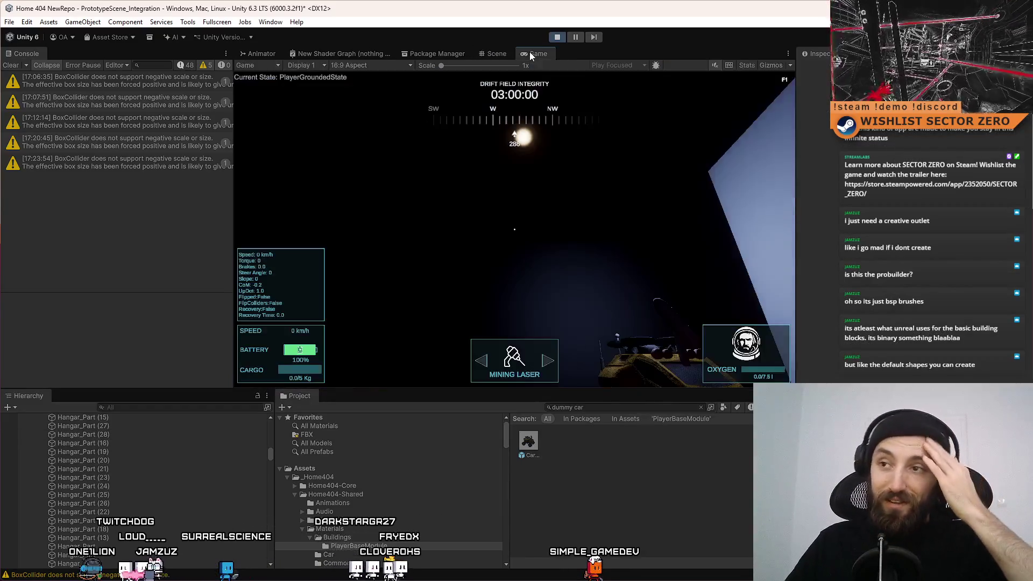
Playtest fullscreen, walking forward through the lit doorway and sidestepping, then leave fullscreen
key(F10)
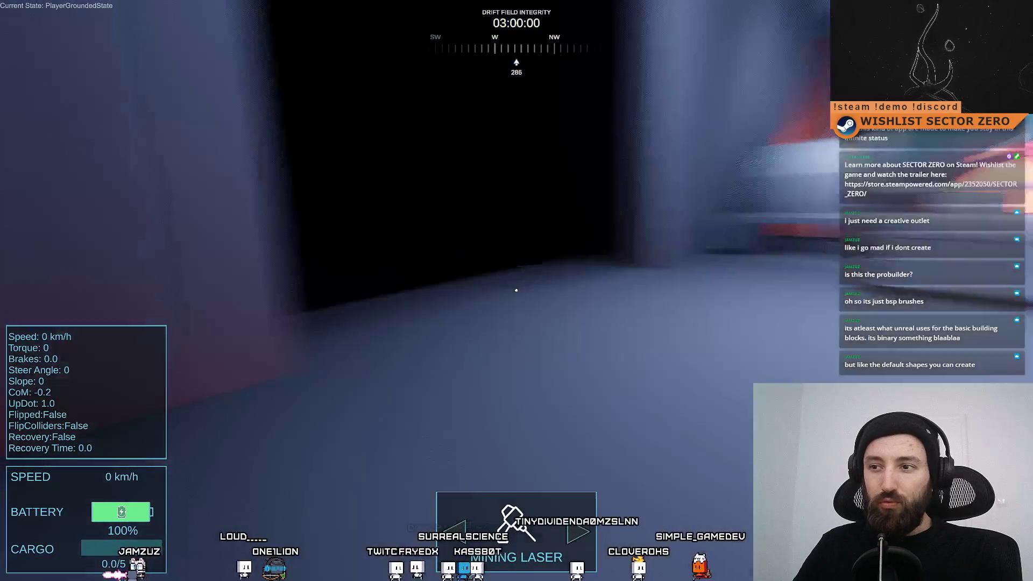
key(w)
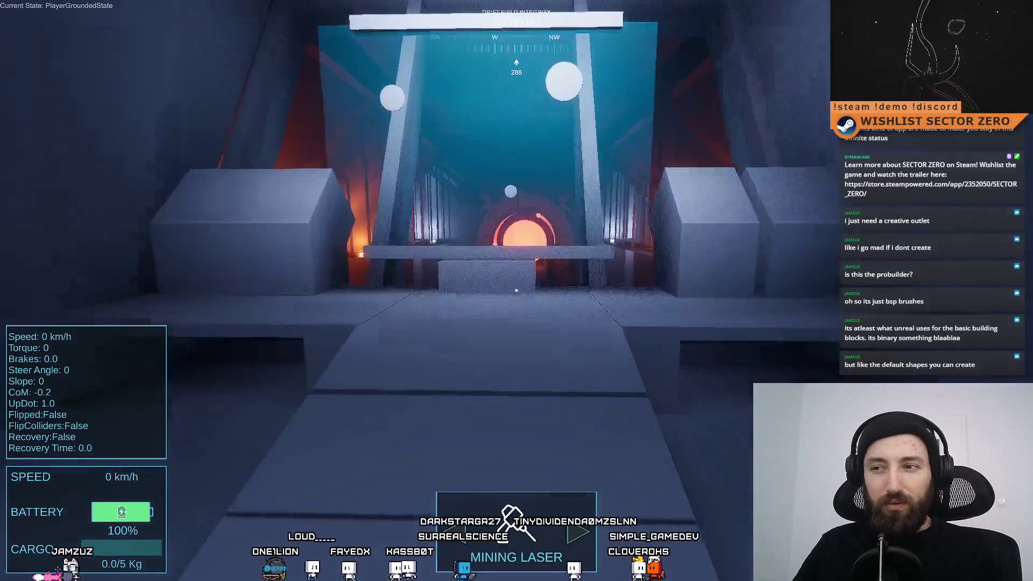
key(a)
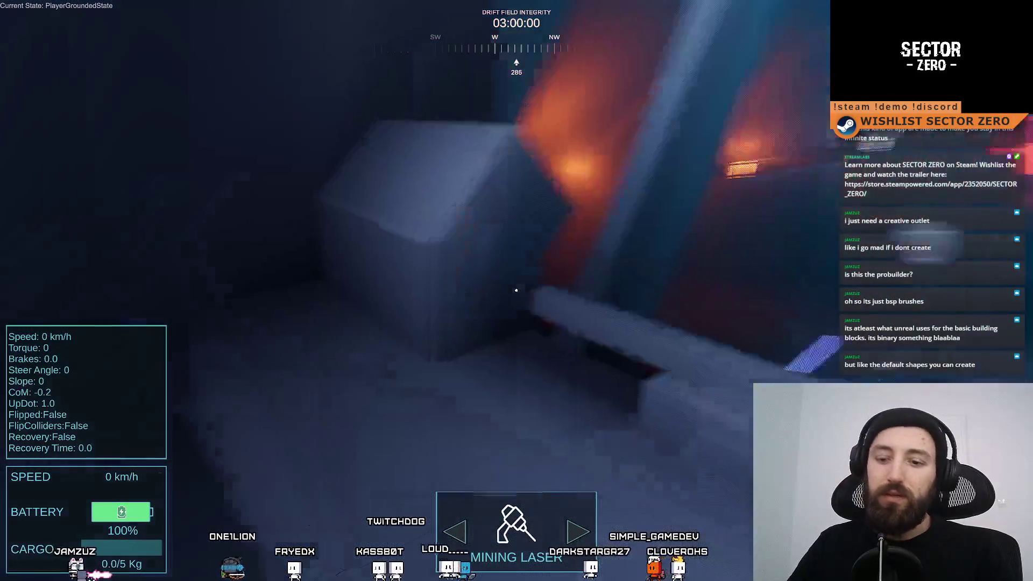
key(F11)
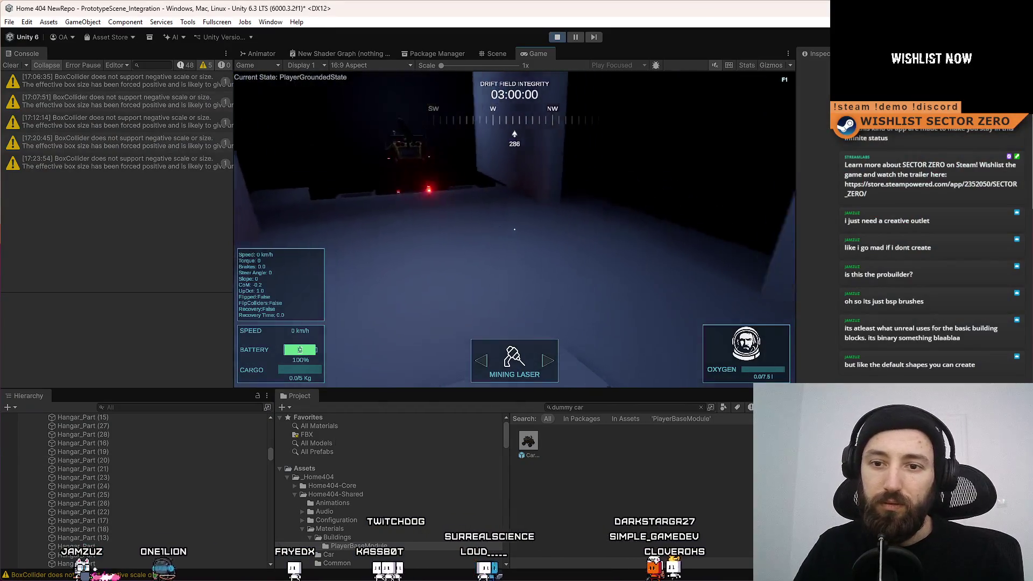
text(irst per)
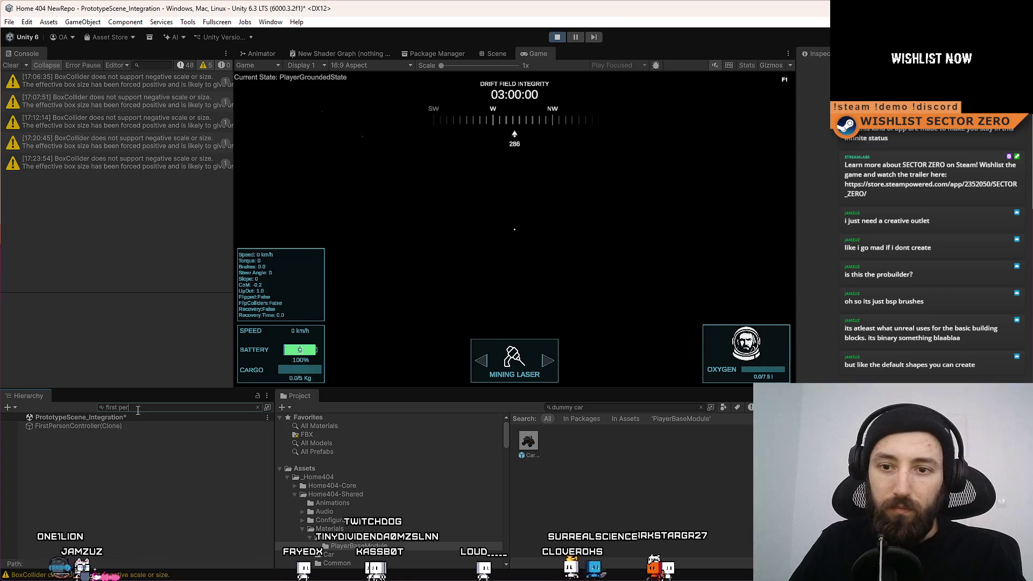
click(148, 426)
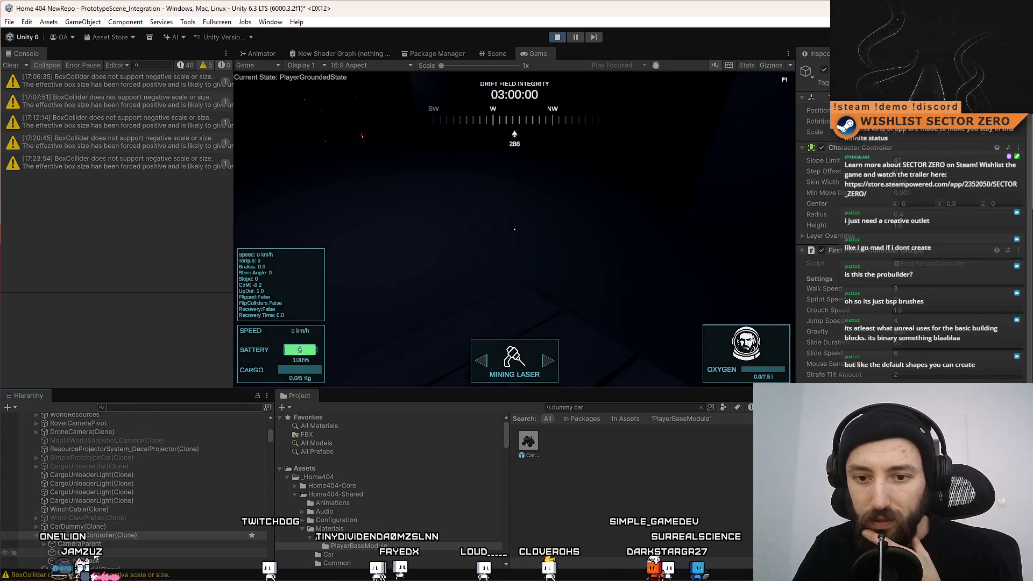
click(107, 545)
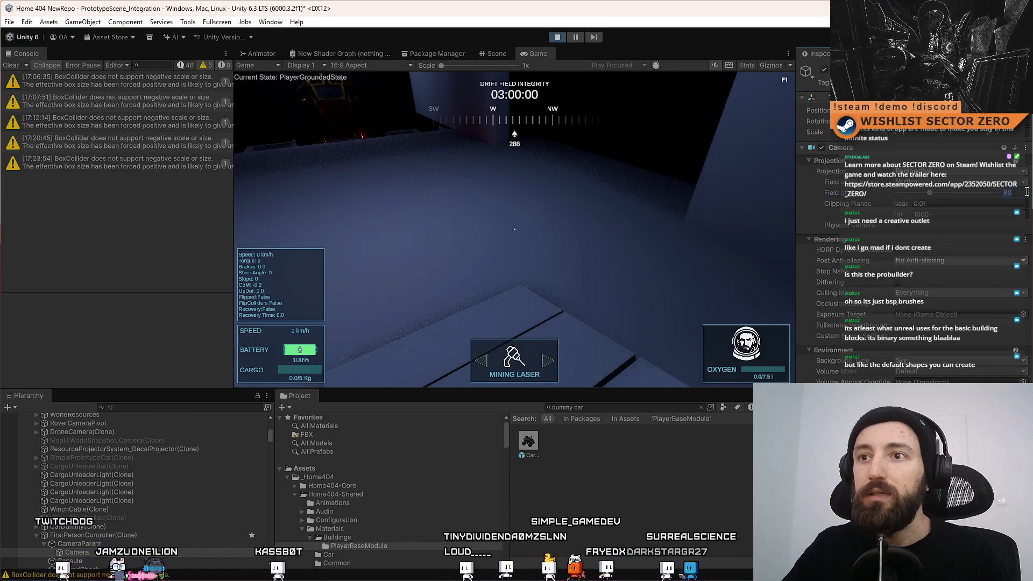
text(90)
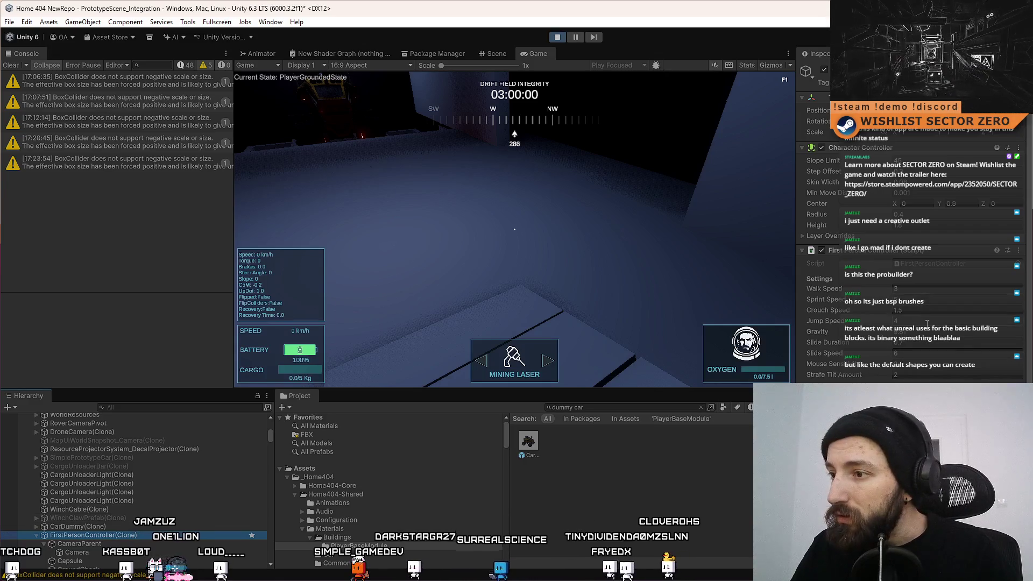
key(s)
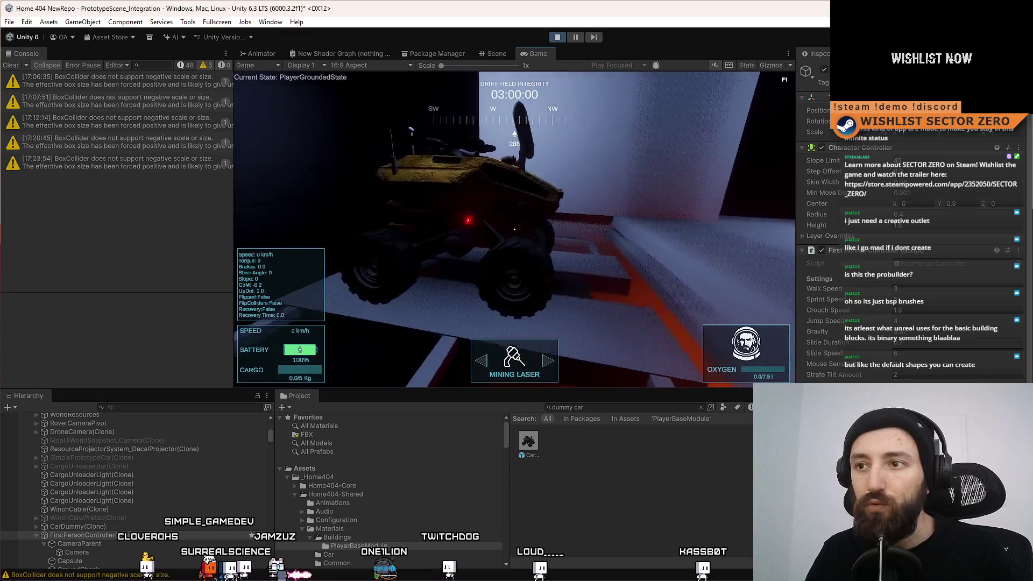
Walk the player sideways past the dummy car on its ramp
key(d)
mouse_move(515, 230)
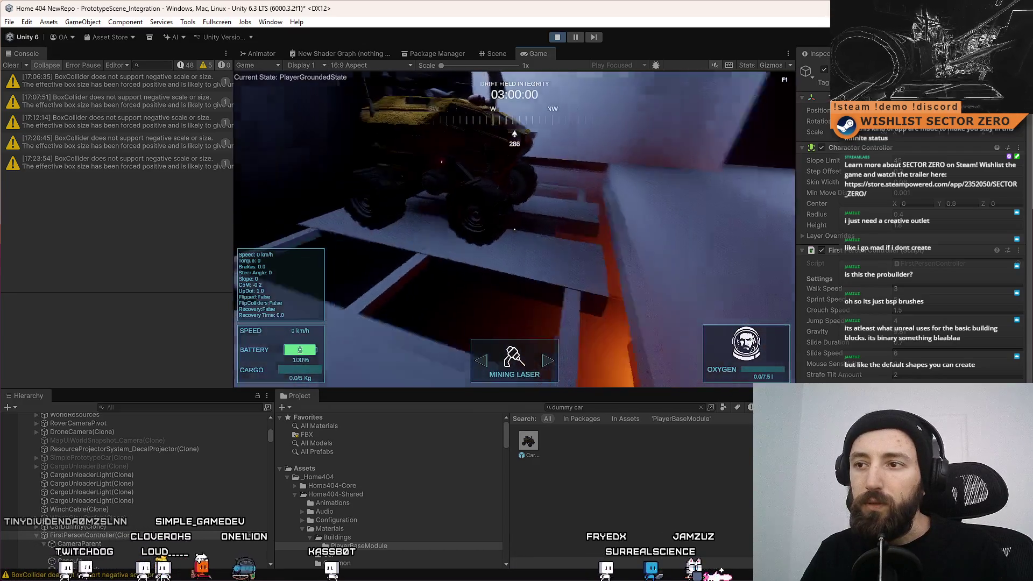
Walk from the car through the lit doorway and sidestep along the dark room
key(s)
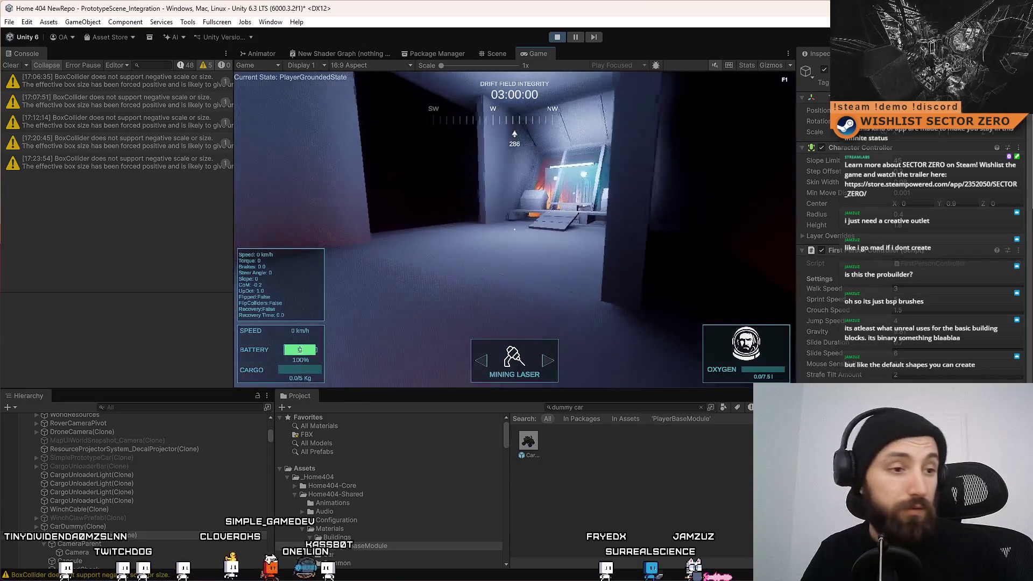
key(w)
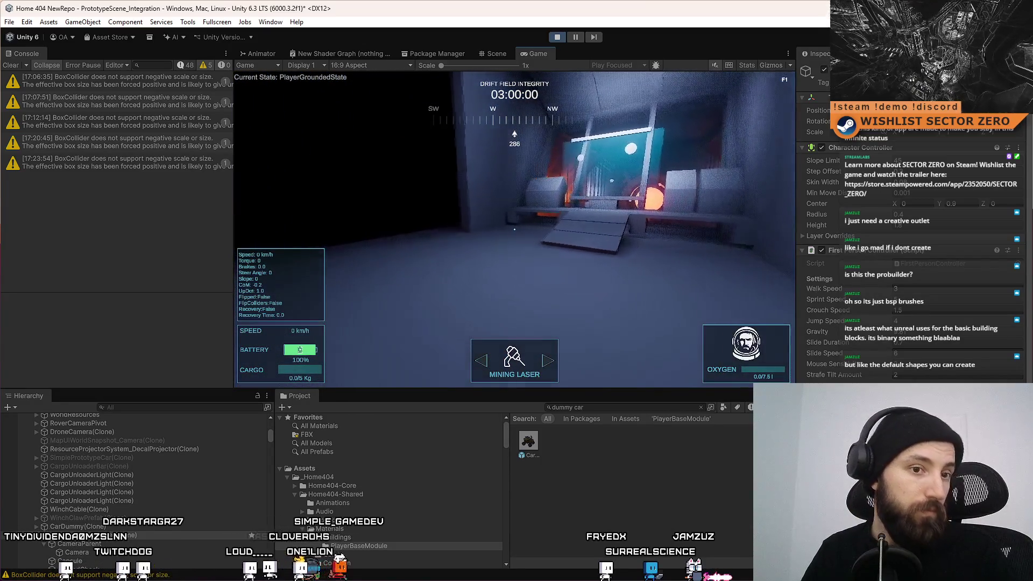
key(w)
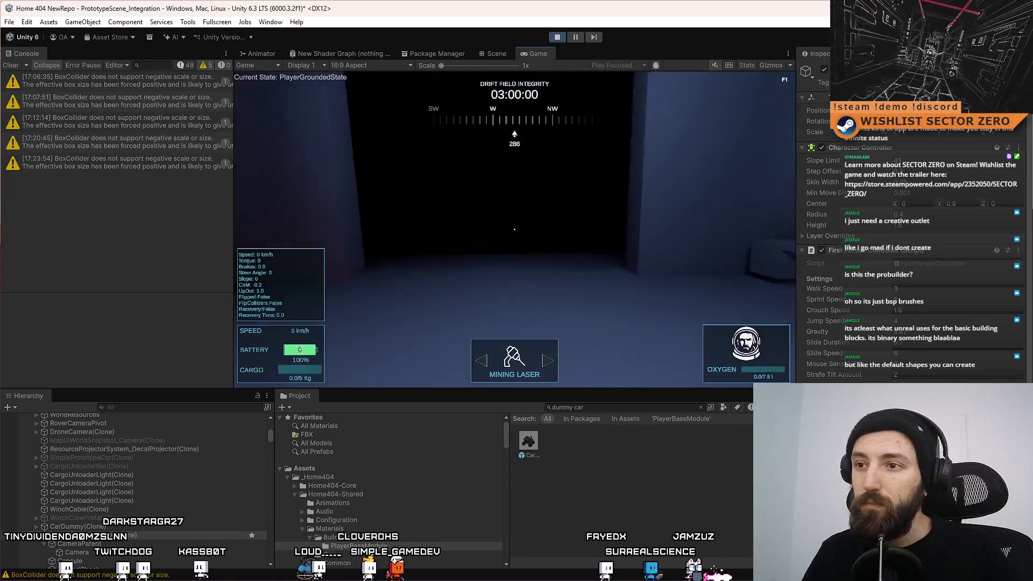
key(d)
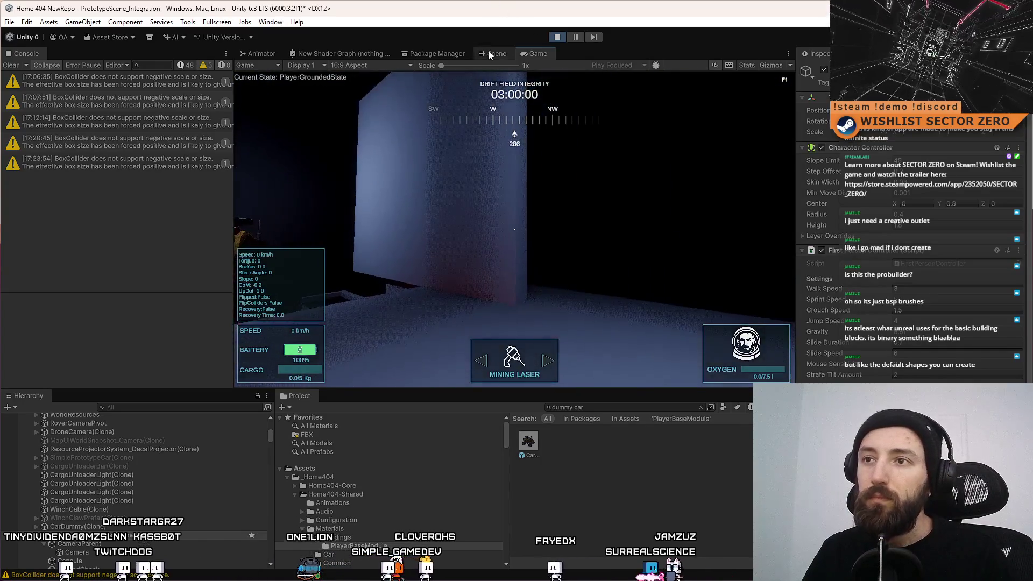
Stretch the small cube under the car into a thin pillar lowered beneath the platform
click(489, 52)
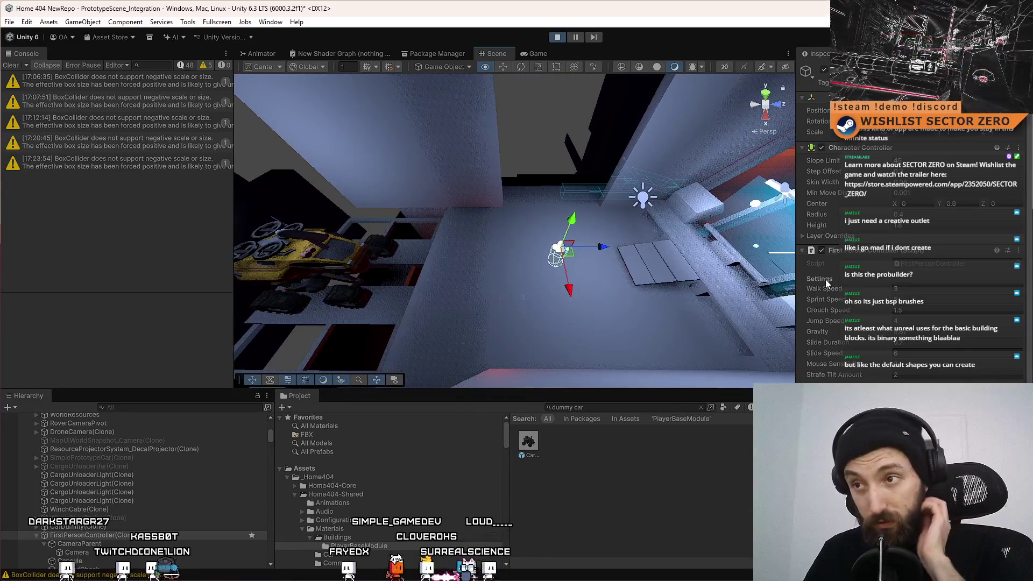
mouse_move(565, 269)
mouse_down()
mouse_move(483, 258)
mouse_move(607, 286)
mouse_move(543, 259)
mouse_move(414, 304)
mouse_move(645, 177)
mouse_up()
click(543, 259)
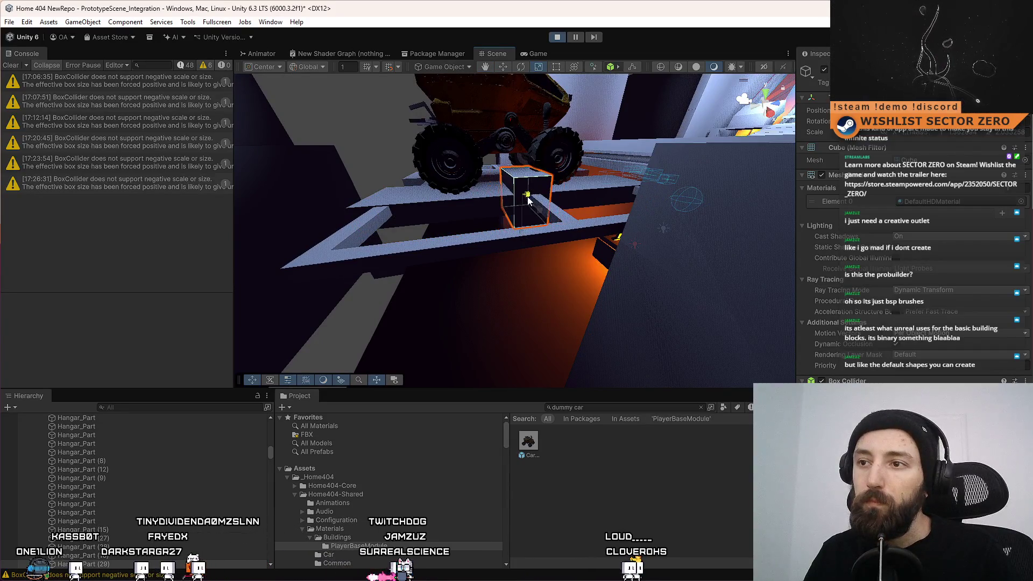
drag(527, 205, 529, 216)
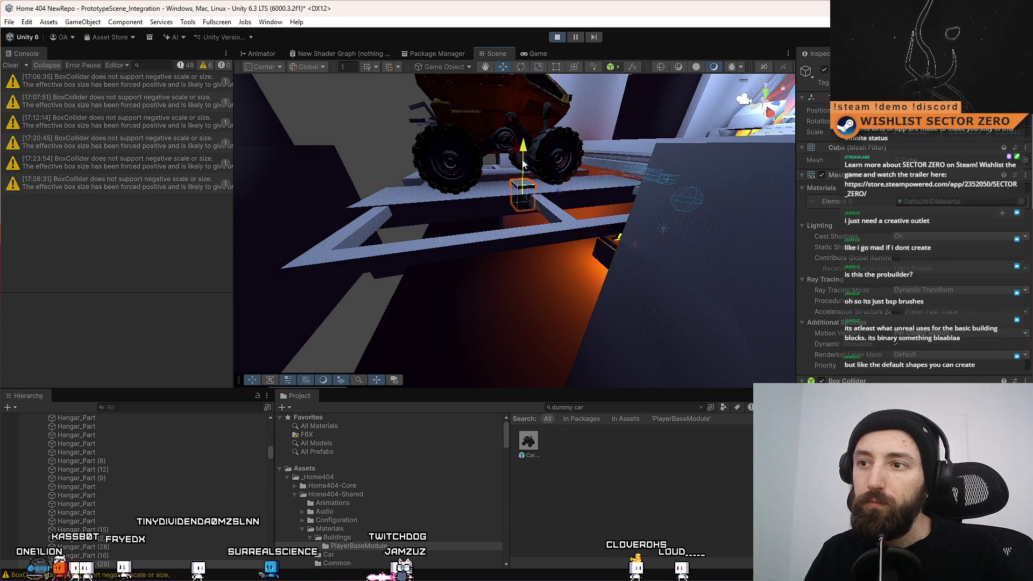
drag(525, 223, 531, 335)
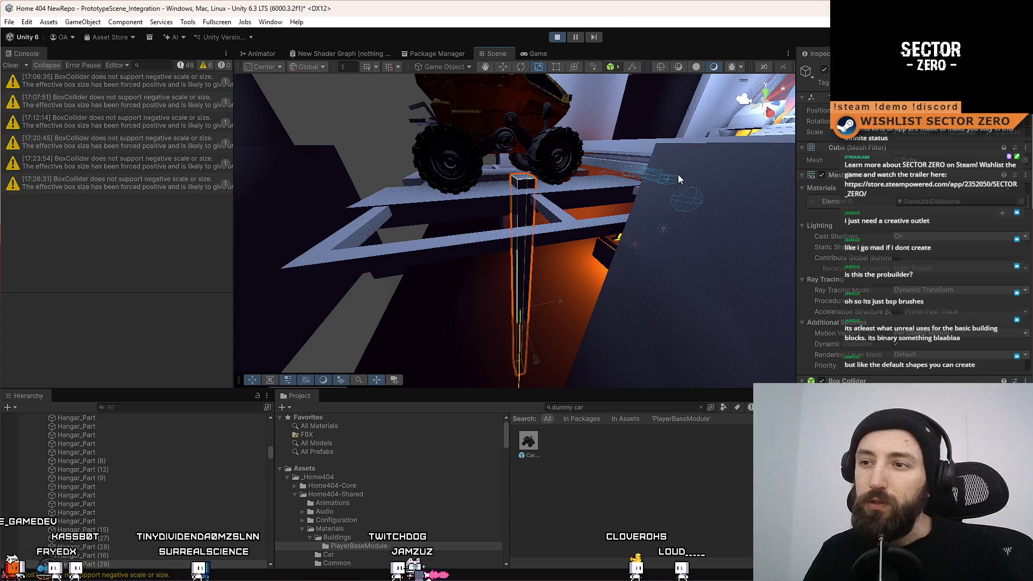
key(w)
mouse_move(409, 189)
mouse_down()
mouse_move(411, 295)
mouse_move(537, 294)
mouse_move(396, 281)
mouse_up()
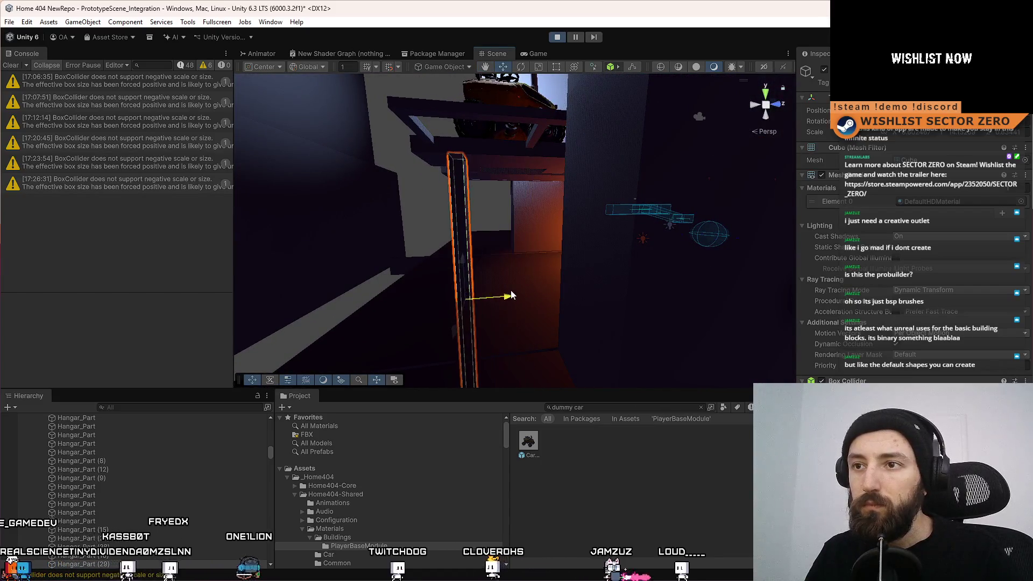
mouse_move(520, 295)
mouse_down()
mouse_move(561, 226)
mouse_move(525, 382)
mouse_move(514, 312)
mouse_up()
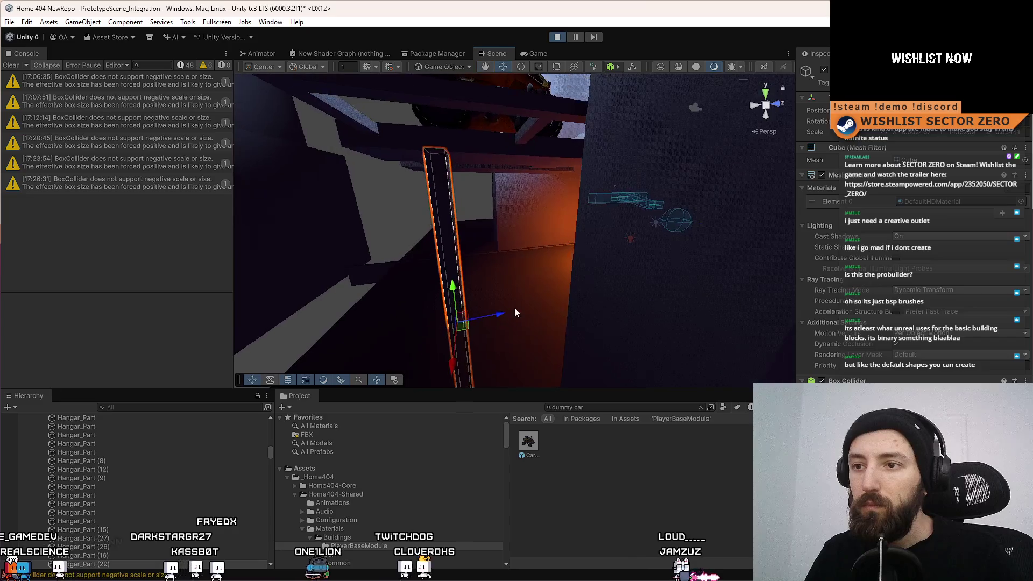
mouse_move(534, 263)
mouse_down()
mouse_move(588, 183)
mouse_move(608, 246)
mouse_move(353, 255)
mouse_move(227, 331)
mouse_move(38, 279)
mouse_move(560, 312)
mouse_move(958, 257)
mouse_move(976, 231)
mouse_move(560, 236)
mouse_move(227, 291)
mouse_move(49, 296)
mouse_move(963, 312)
mouse_move(747, 353)
mouse_move(467, 261)
mouse_move(128, 262)
mouse_move(199, 278)
mouse_move(292, 280)
mouse_up()
click(560, 311)
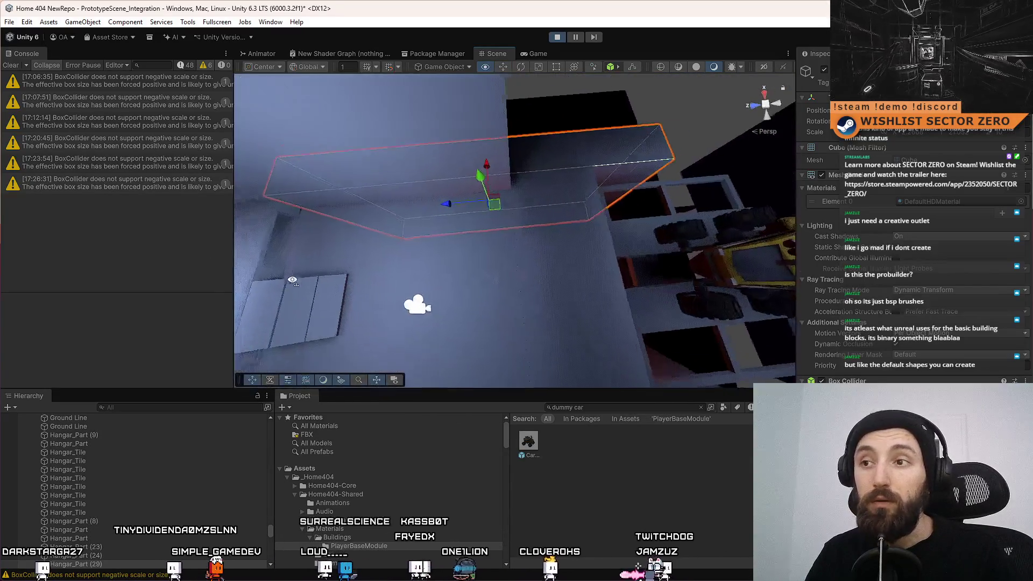
Rotate the long slab and snap its corner flush against the hangar wall
mouse_move(541, 269)
mouse_down()
mouse_move(482, 219)
mouse_move(528, 230)
mouse_move(500, 170)
mouse_move(881, 199)
mouse_move(512, 290)
mouse_move(469, 212)
mouse_move(605, 225)
mouse_move(584, 160)
mouse_move(615, 260)
mouse_move(611, 243)
mouse_up()
key(a)
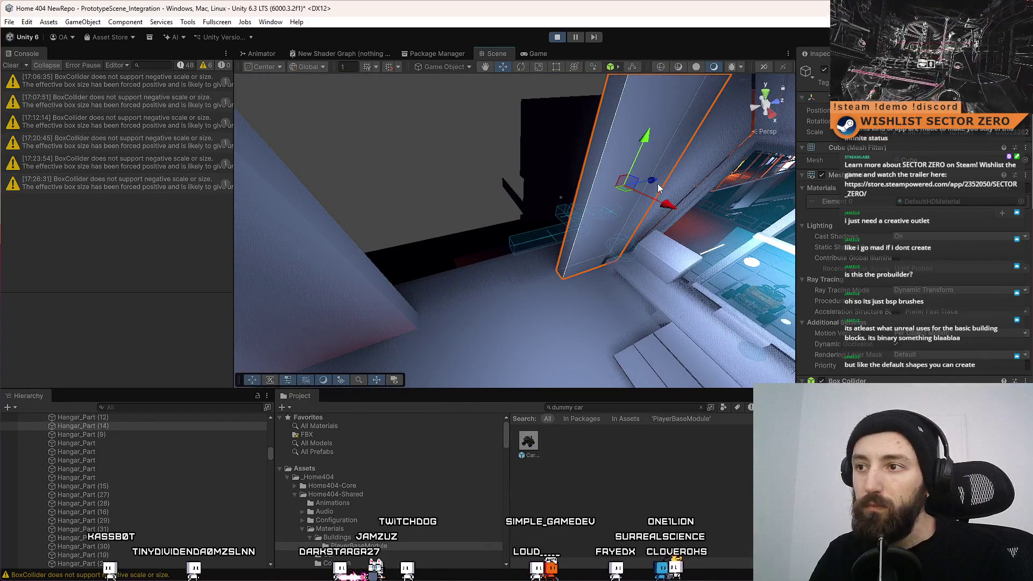
mouse_move(656, 186)
mouse_down()
mouse_move(559, 208)
mouse_move(526, 252)
mouse_move(421, 311)
mouse_move(436, 321)
mouse_up()
key(e)
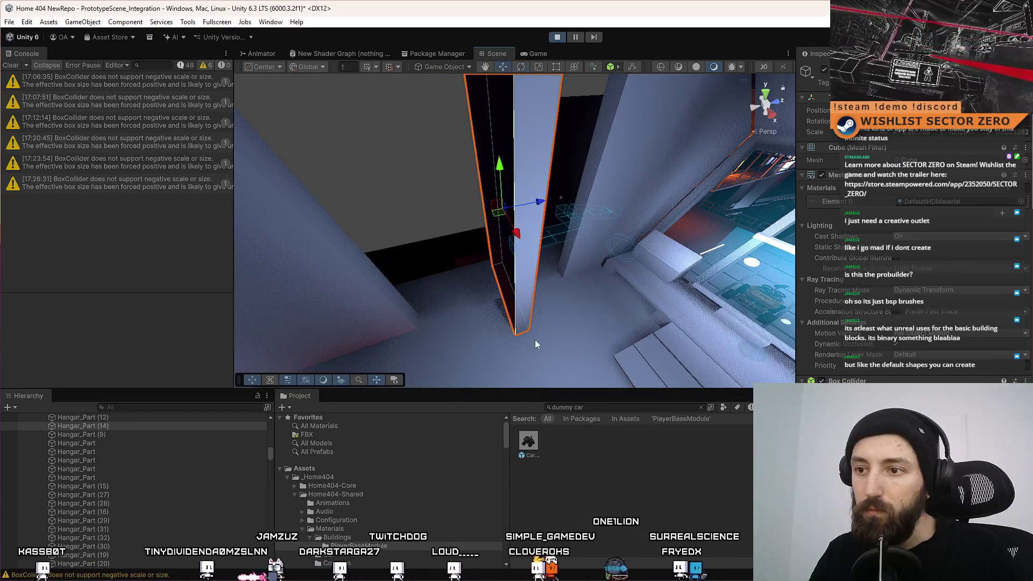
mouse_move(516, 336)
mouse_down()
mouse_move(563, 278)
mouse_move(709, 253)
mouse_move(273, 290)
mouse_move(430, 306)
mouse_move(496, 281)
mouse_move(538, 250)
mouse_up()
mouse_move(608, 227)
mouse_down()
mouse_move(640, 242)
mouse_move(649, 228)
mouse_move(295, 313)
mouse_move(489, 307)
mouse_up()
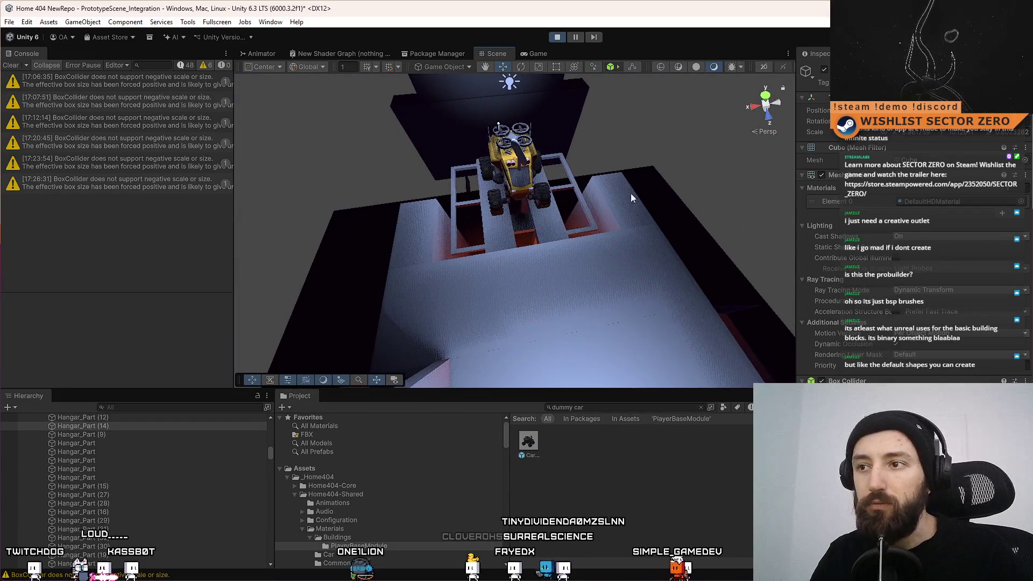
mouse_move(641, 229)
mouse_down()
mouse_move(945, 243)
mouse_move(82, 224)
mouse_move(909, 192)
mouse_move(719, 205)
mouse_up()
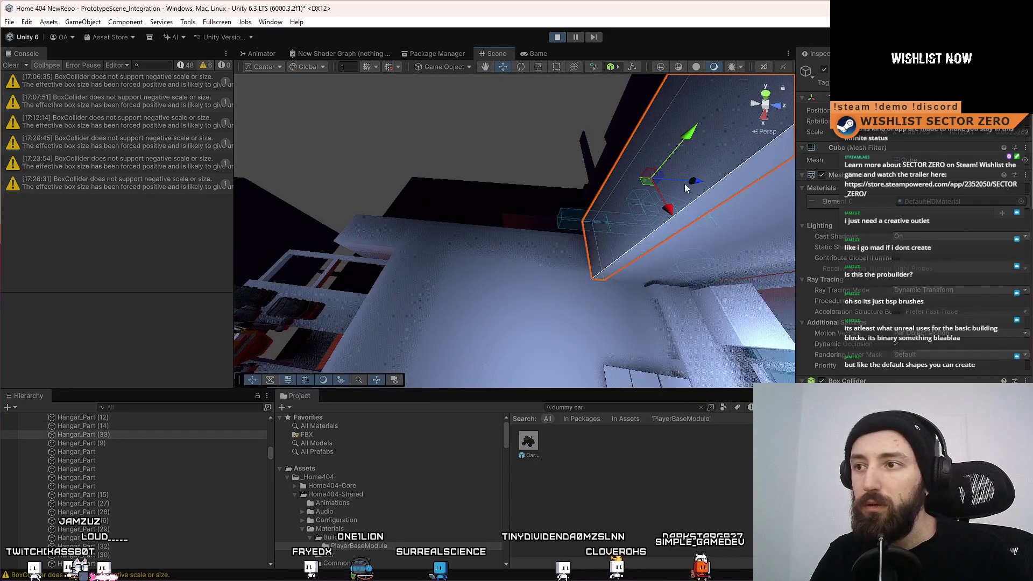
mouse_move(514, 197)
mouse_down()
mouse_move(703, 192)
mouse_move(658, 198)
mouse_move(507, 289)
mouse_move(538, 238)
mouse_move(712, 228)
mouse_move(511, 174)
mouse_move(603, 193)
mouse_up()
key(w)
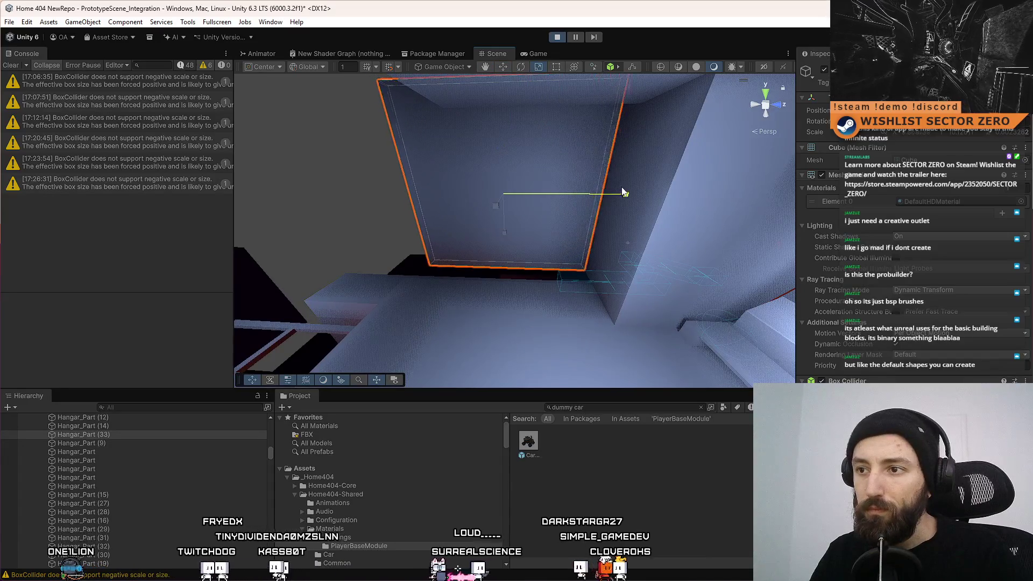
mouse_move(622, 192)
mouse_down()
mouse_move(562, 188)
mouse_move(938, 227)
mouse_move(643, 220)
mouse_move(577, 200)
mouse_up()
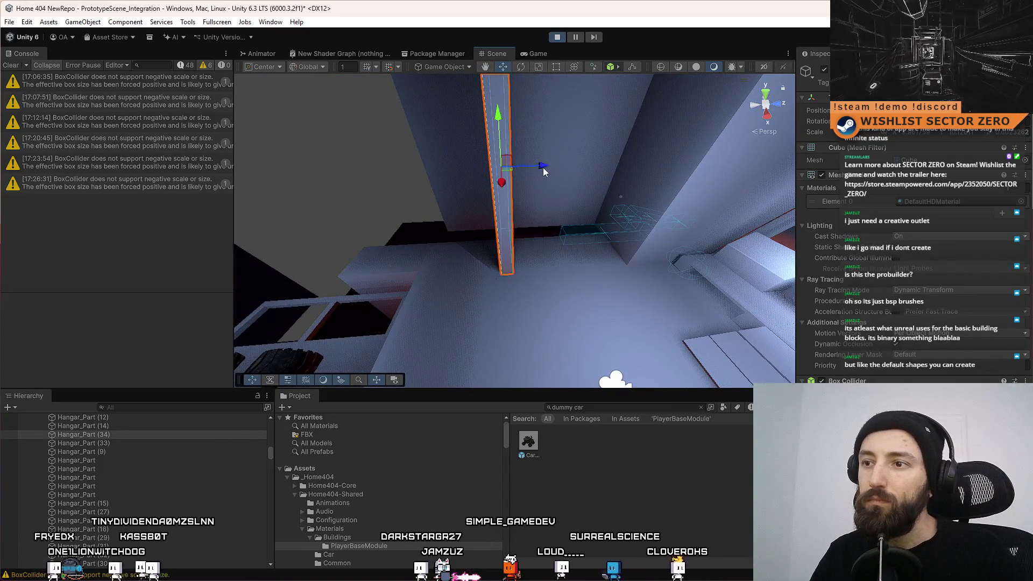
mouse_move(543, 171)
mouse_down()
mouse_move(491, 311)
mouse_move(498, 300)
mouse_move(468, 286)
mouse_move(442, 205)
mouse_move(469, 241)
mouse_move(269, 241)
mouse_move(489, 224)
mouse_move(469, 164)
mouse_move(403, 158)
mouse_move(468, 161)
mouse_move(597, 232)
mouse_move(569, 181)
mouse_up()
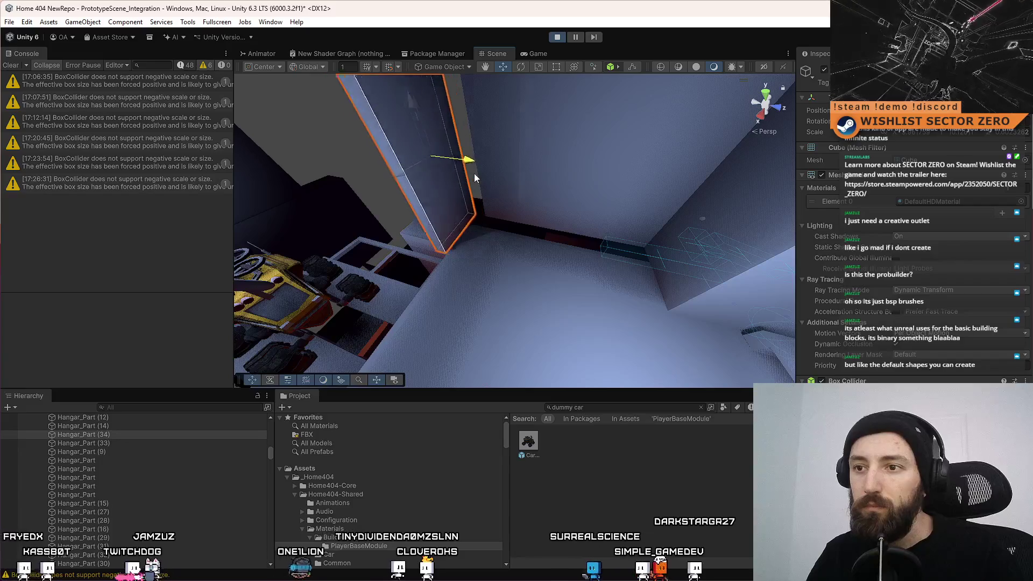
mouse_move(474, 178)
mouse_down()
mouse_move(300, 181)
mouse_move(457, 189)
mouse_move(592, 215)
mouse_move(1021, 197)
mouse_move(269, 194)
mouse_move(491, 189)
mouse_up()
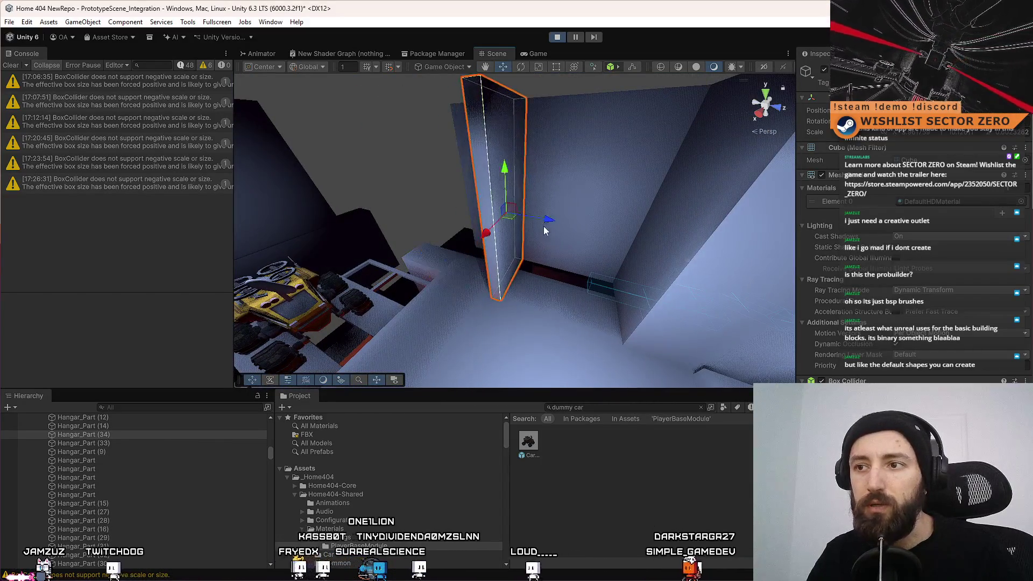
mouse_move(544, 231)
mouse_down()
mouse_move(612, 295)
mouse_move(581, 143)
mouse_move(574, 215)
mouse_move(554, 201)
mouse_up()
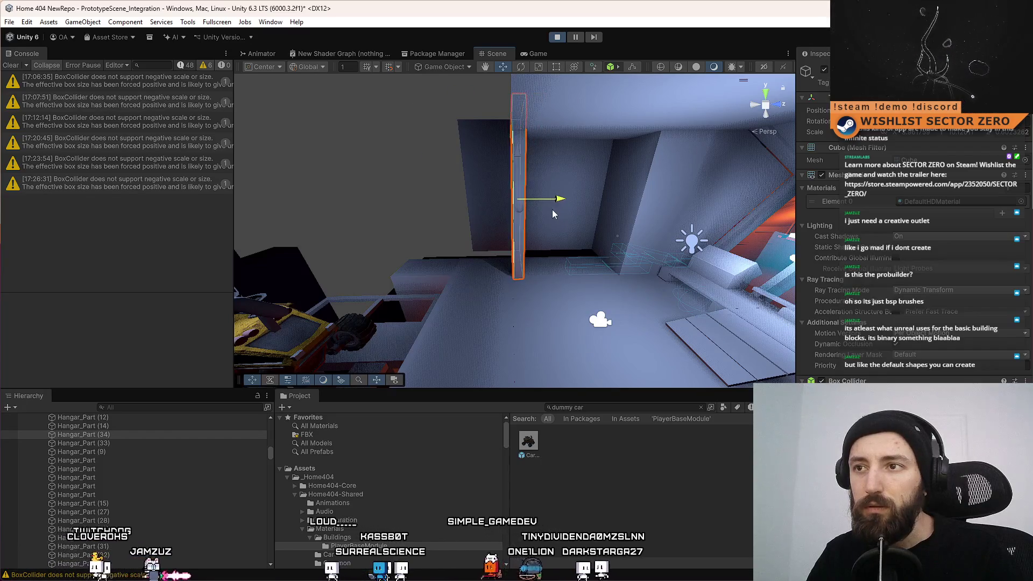
mouse_move(552, 209)
mouse_down()
mouse_move(623, 220)
mouse_move(620, 266)
mouse_up()
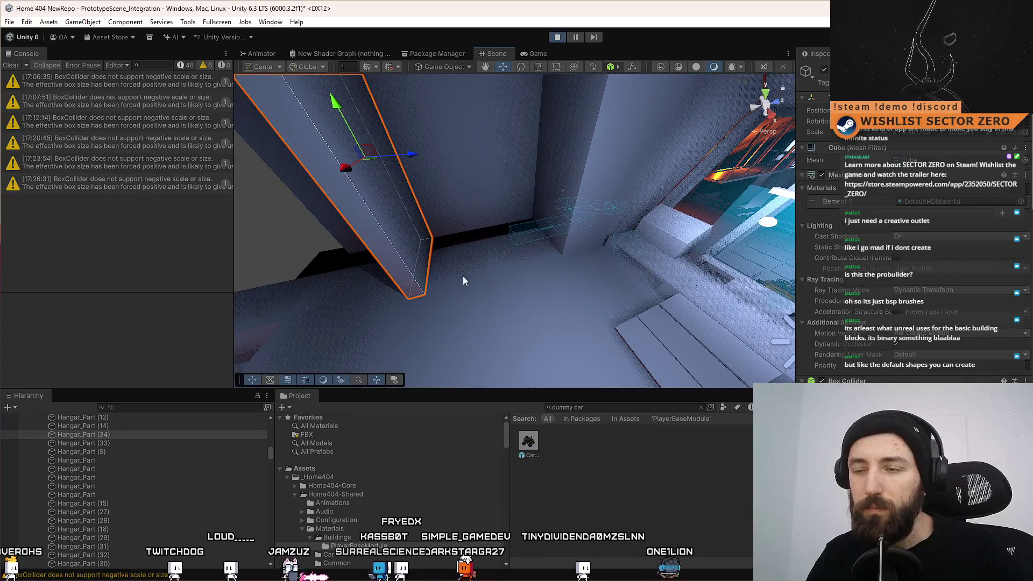
mouse_move(461, 231)
mouse_down()
mouse_move(268, 250)
mouse_move(300, 300)
mouse_up()
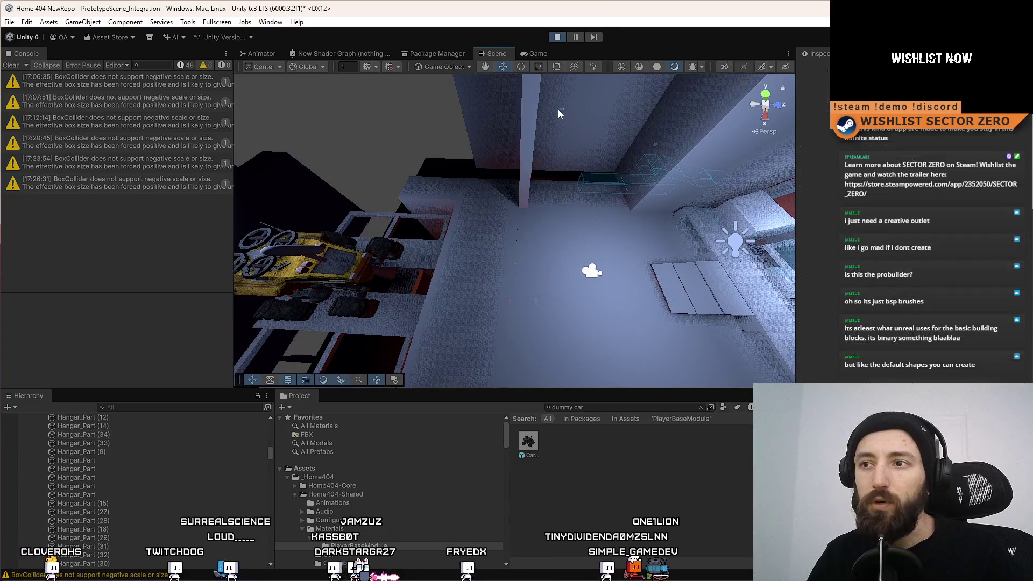
drag(562, 111, 564, 132)
In the running game, walk up to a wall, past the cyan panel, into the capsule room
click(538, 54)
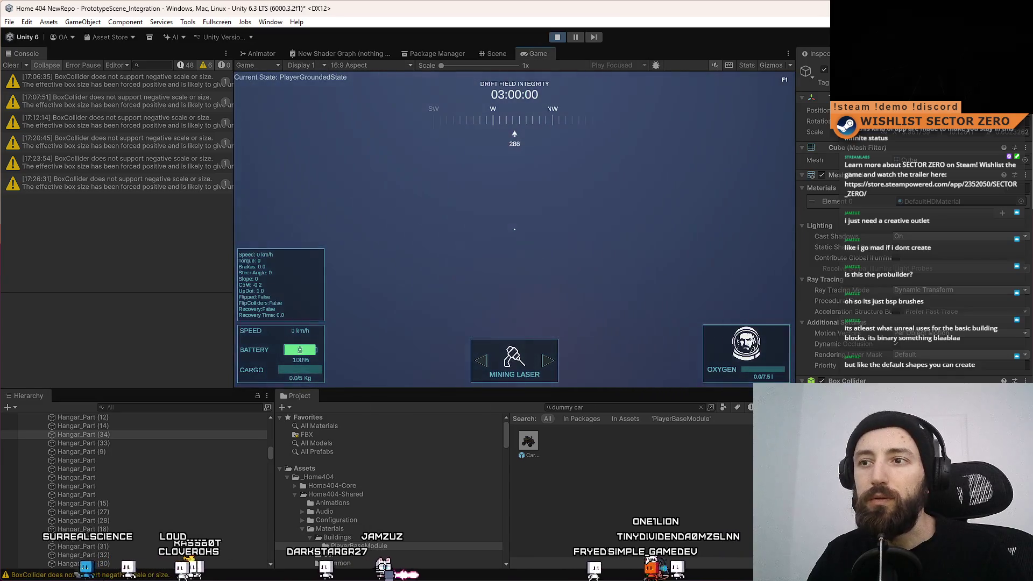
key(w)
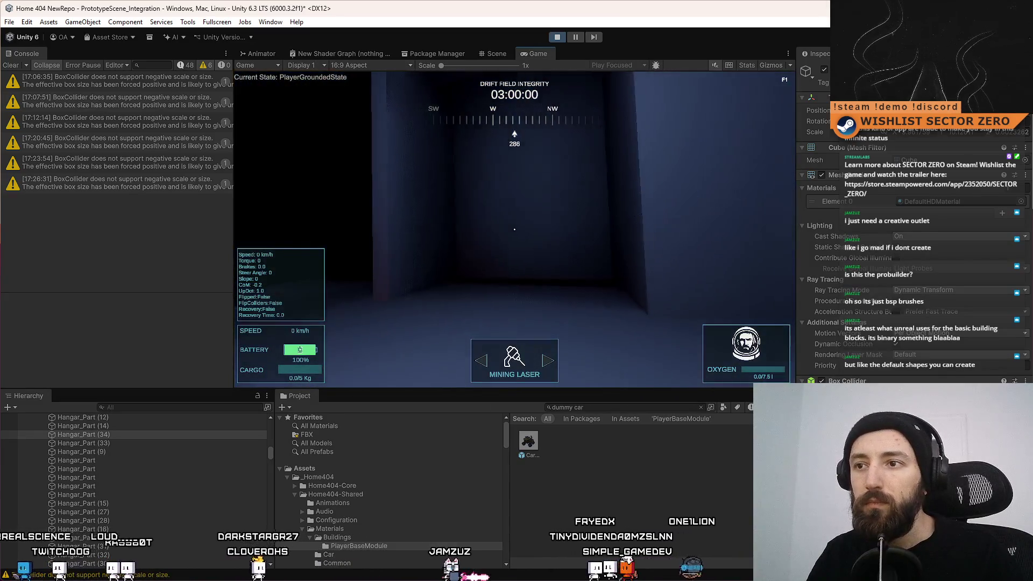
key(s)
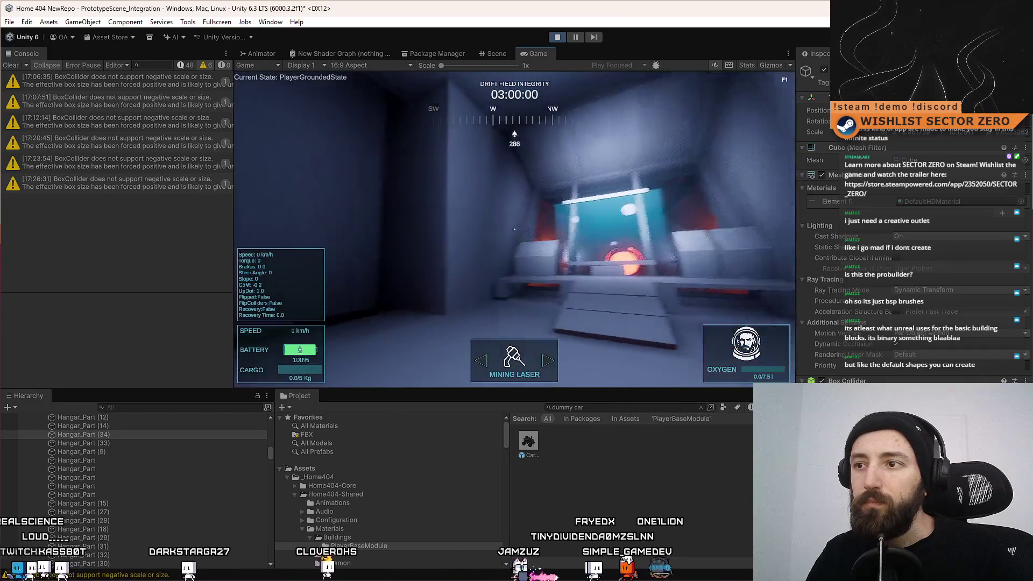
key(a)
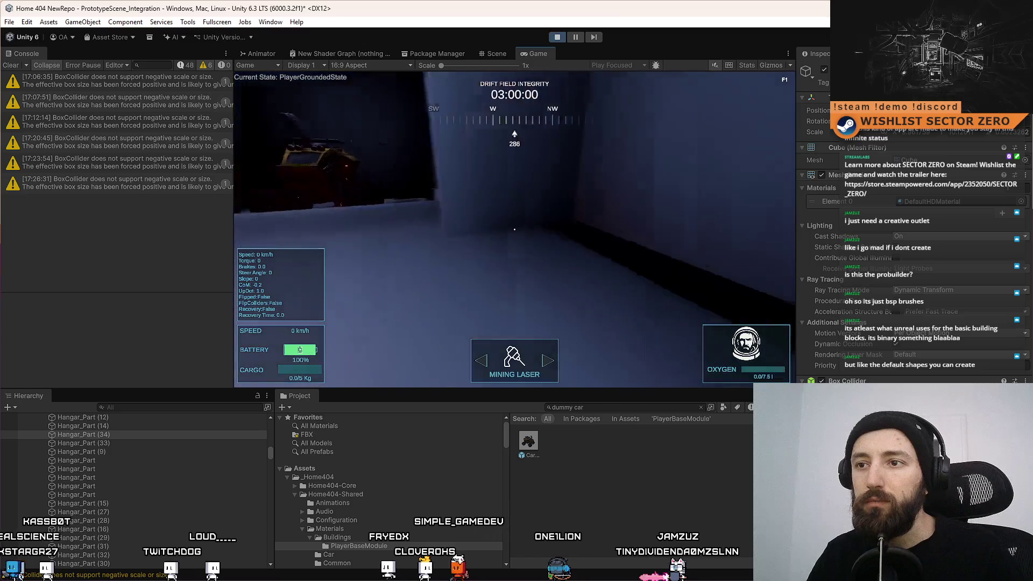
key(s)
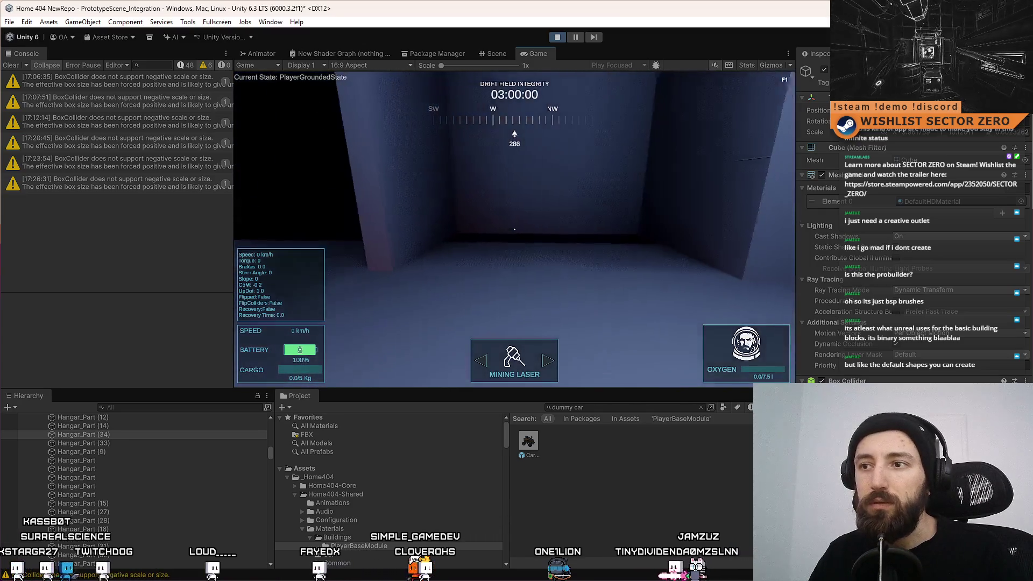
key(d)
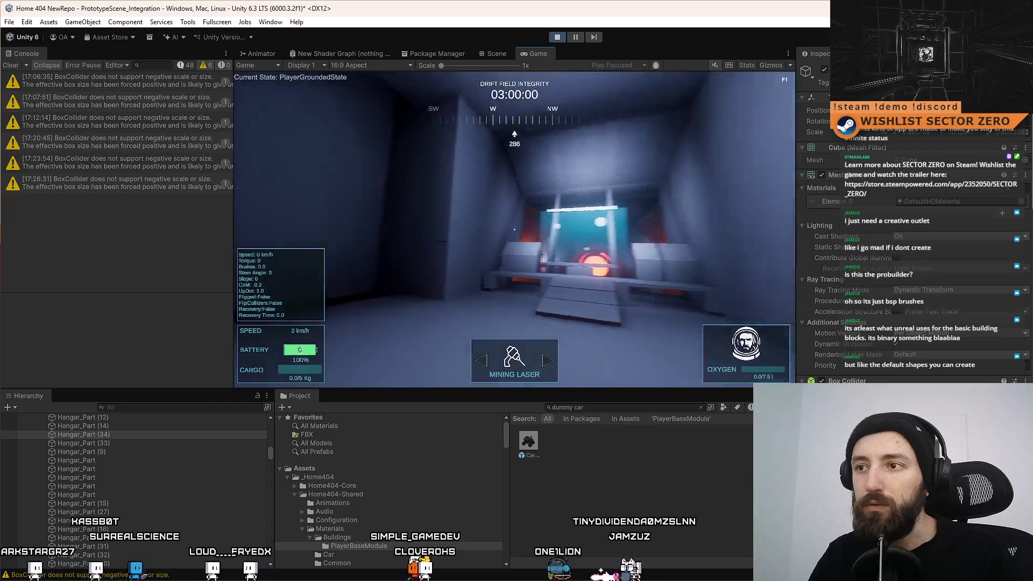
Walk toward the floor slab, looking back and forth between the dummy car and end room
key(a)
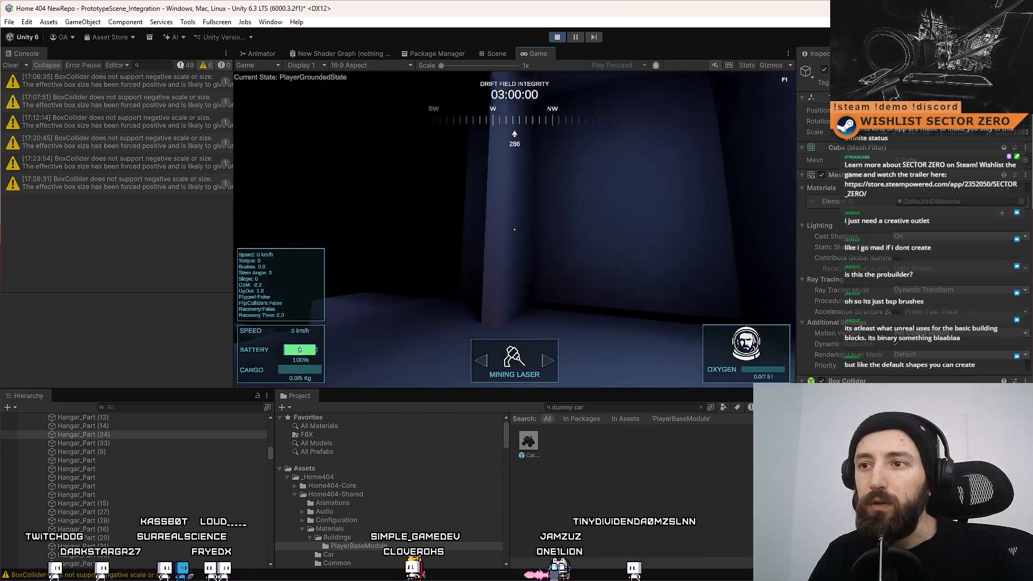
key(d)
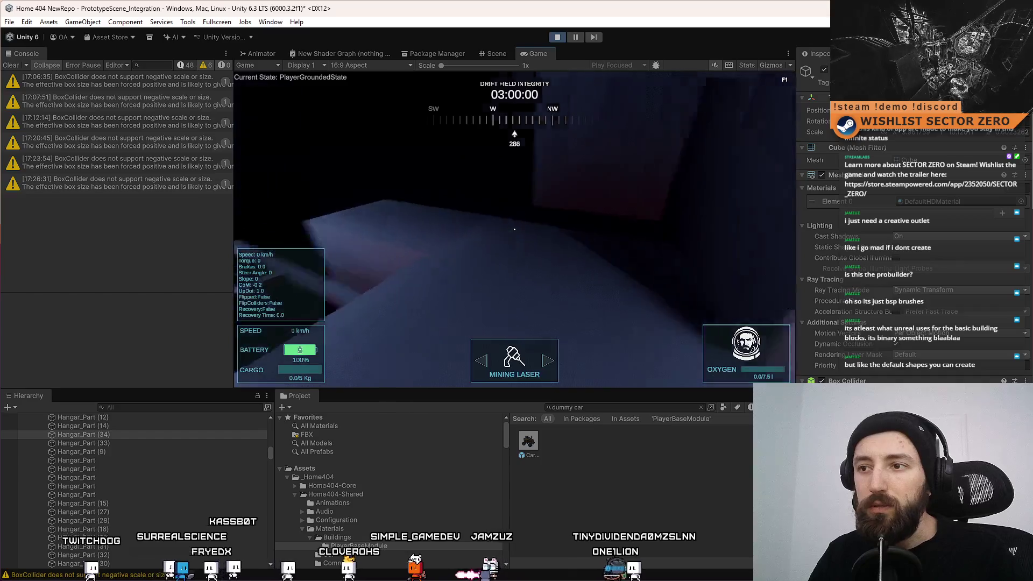
key(a)
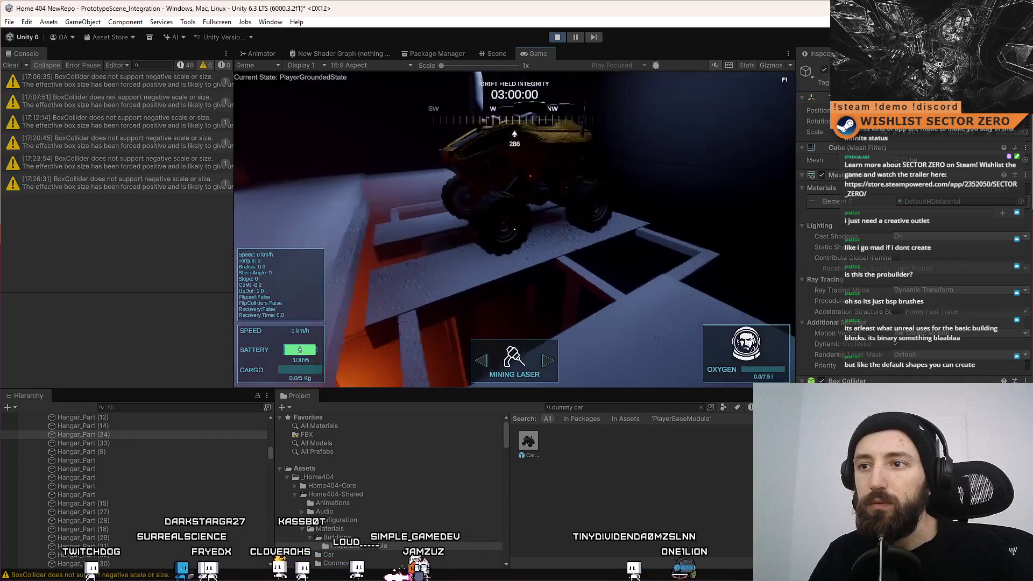
key(d)
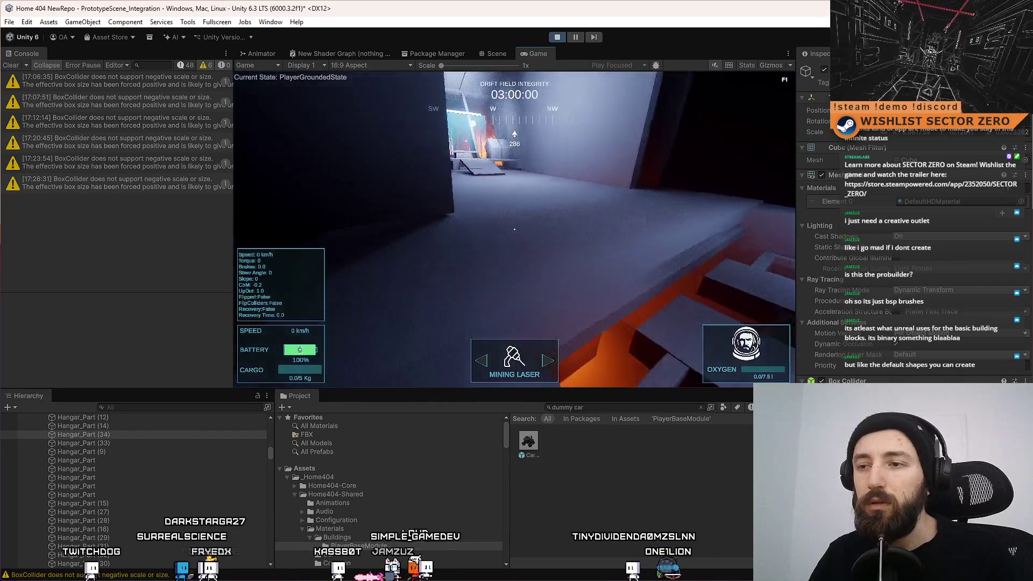
key(a)
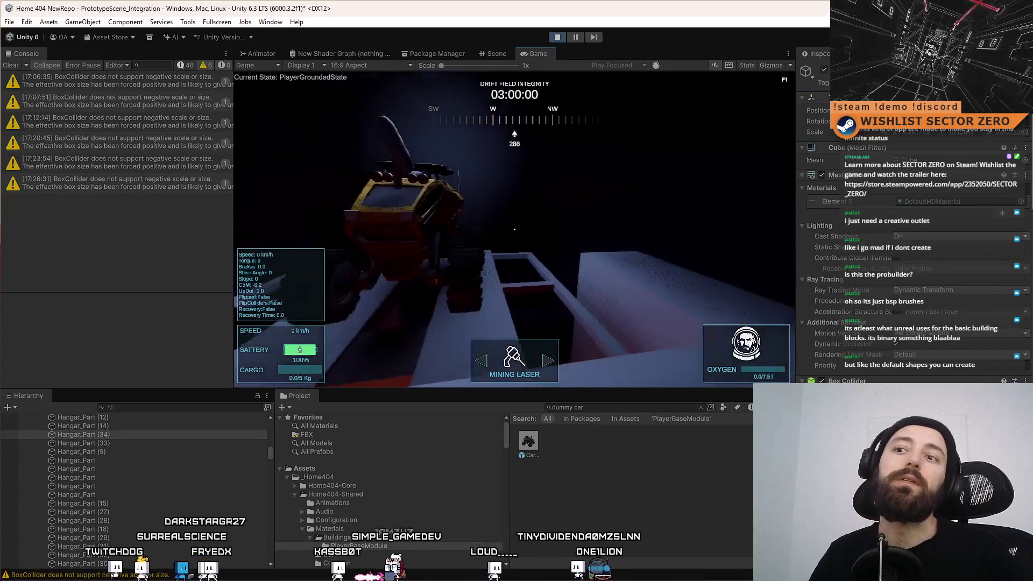
key(d)
key(a)
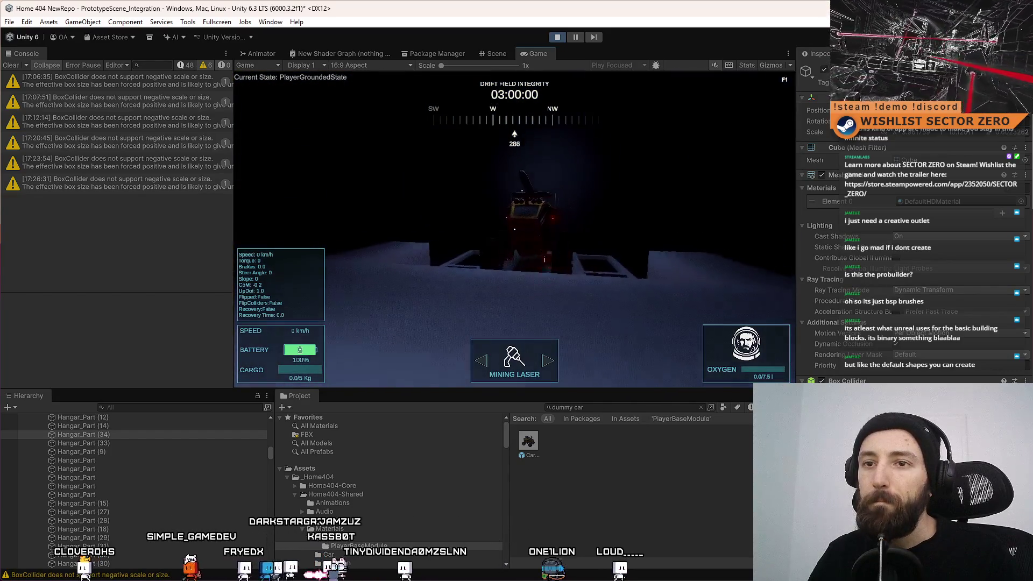
Clear the console warnings, select a hangar floor part for scaling, then show Terminal_View.jpg
click(22, 66)
click(504, 53)
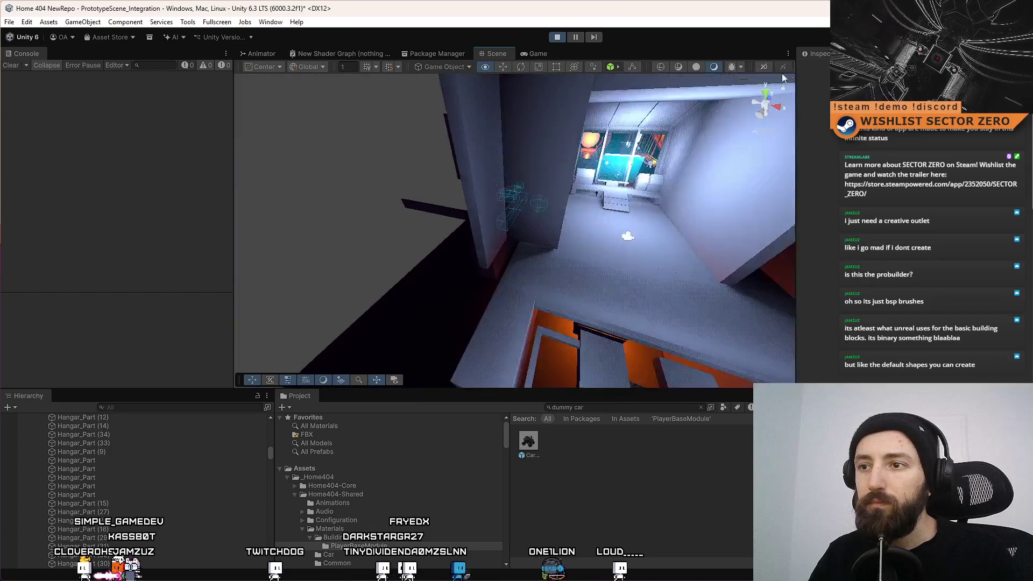
click(459, 133)
key(f)
key(r)
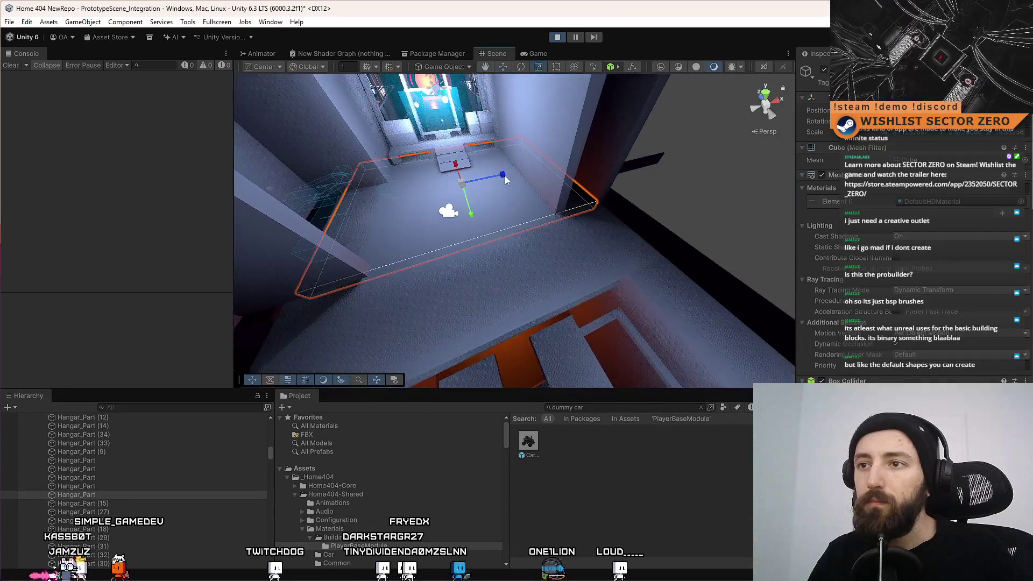
mouse_move(514, 177)
mouse_down()
mouse_move(341, 174)
mouse_move(568, 195)
mouse_move(350, 162)
mouse_up()
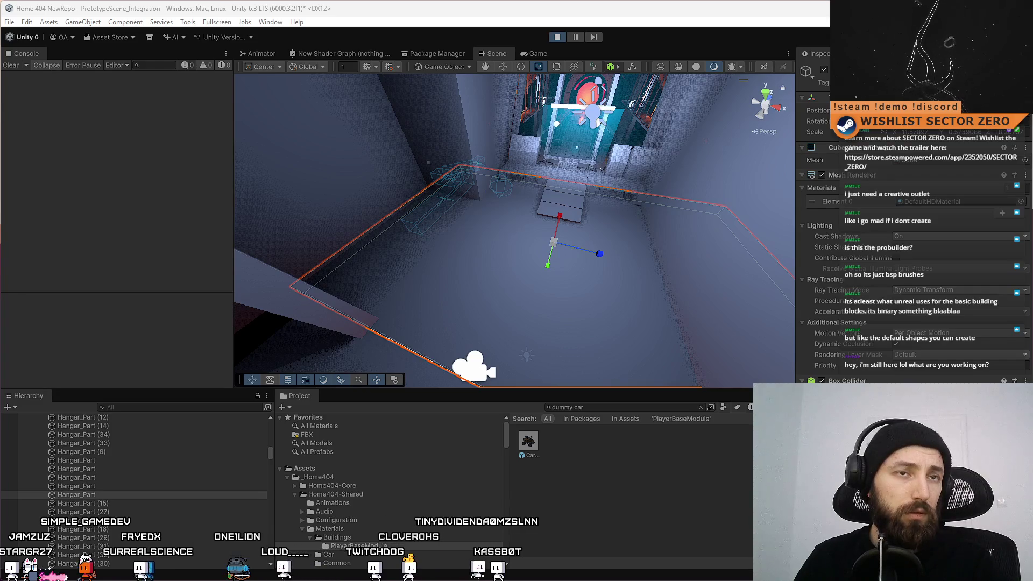
key(alt+Tab)
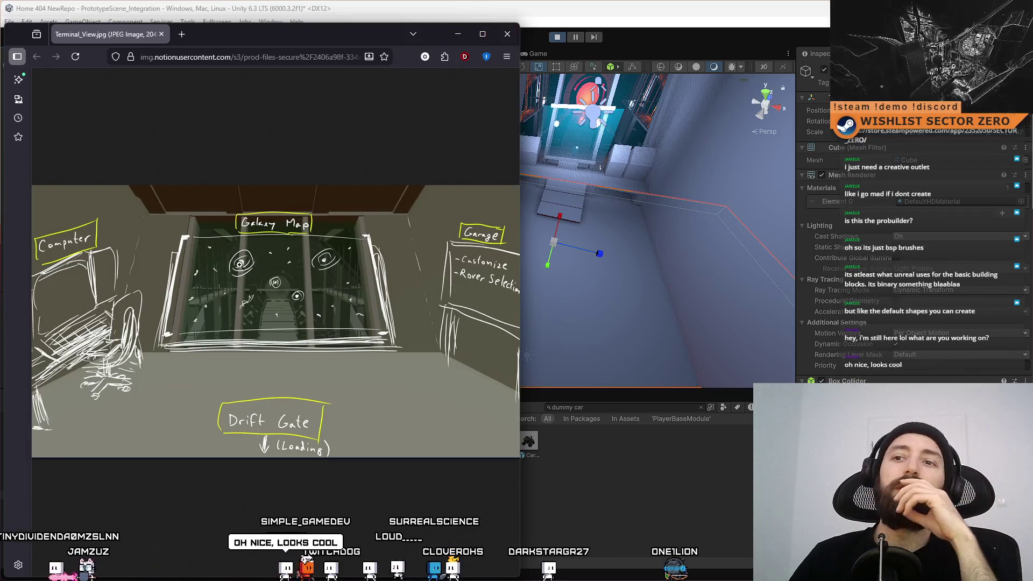
Close the Terminal_View.jpg sketch and orbit Unity's Scene view around the hangar
click(505, 38)
mouse_move(500, 177)
mouse_down()
mouse_move(565, 109)
mouse_move(583, 110)
mouse_move(321, 78)
mouse_up()
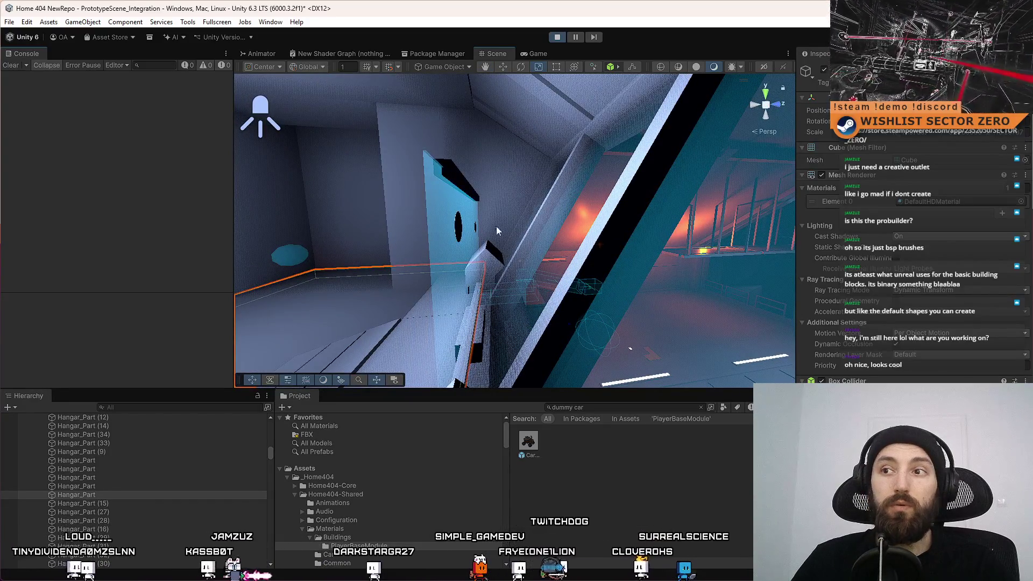
Playtest in the Game view, walking forward and jumping repeatedly through the doorway toward the blue end gate
mouse_move(447, 347)
mouse_down()
mouse_move(10, 249)
mouse_move(6, 238)
mouse_move(20, 227)
mouse_move(140, 246)
mouse_move(288, 214)
mouse_move(621, 269)
mouse_move(554, 49)
mouse_up()
click(534, 54)
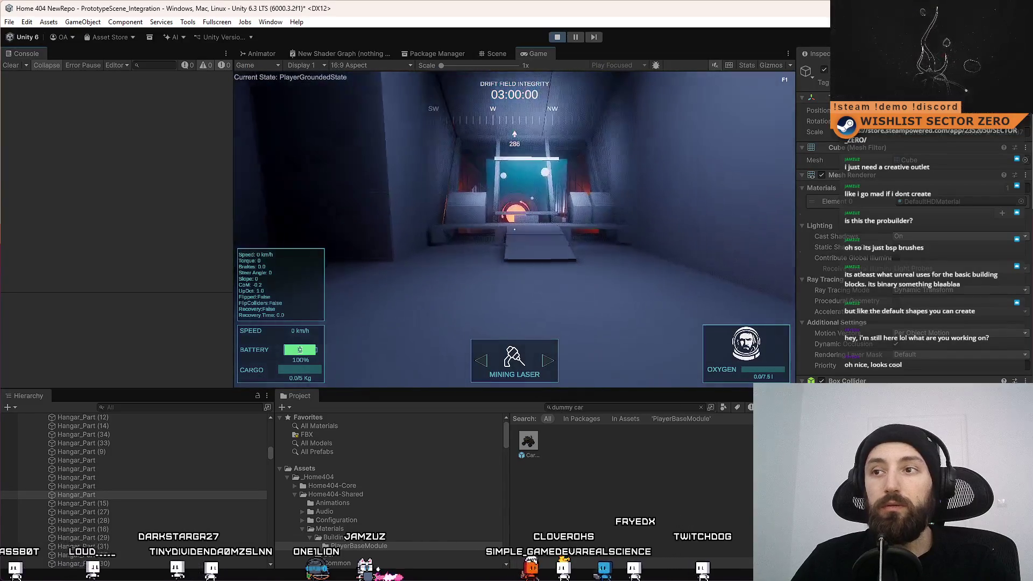
key(w)
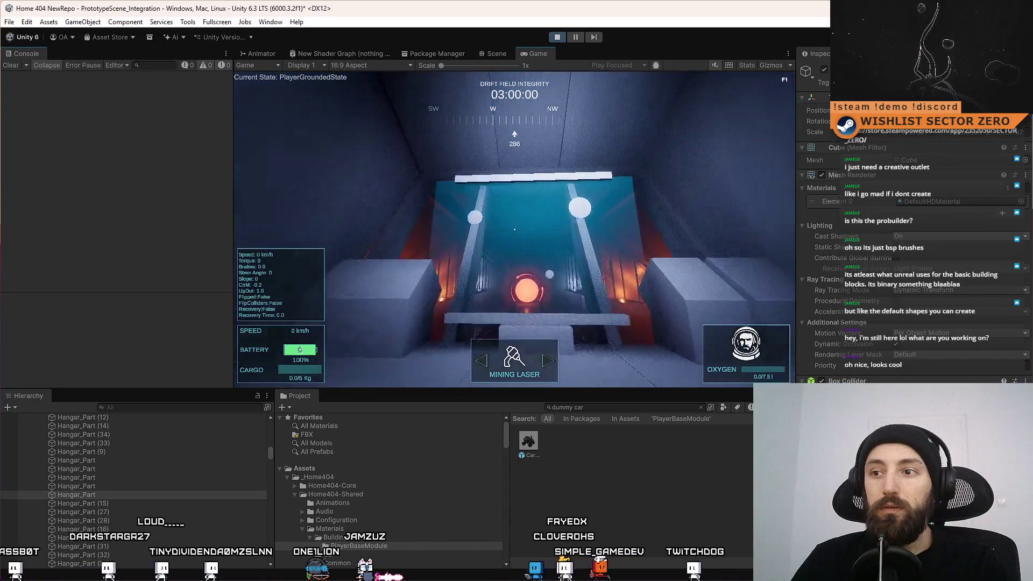
key(space)
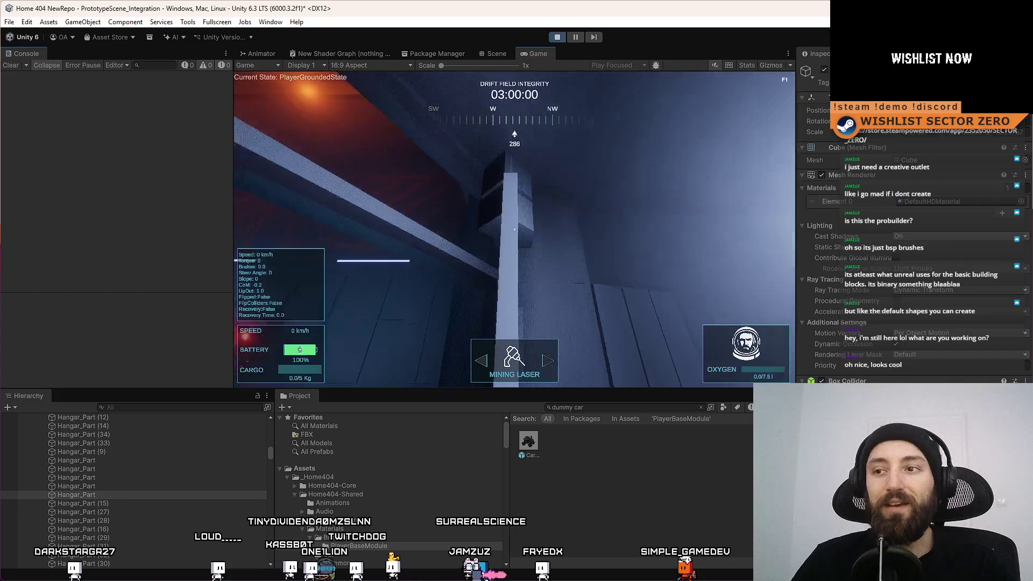
key(space)
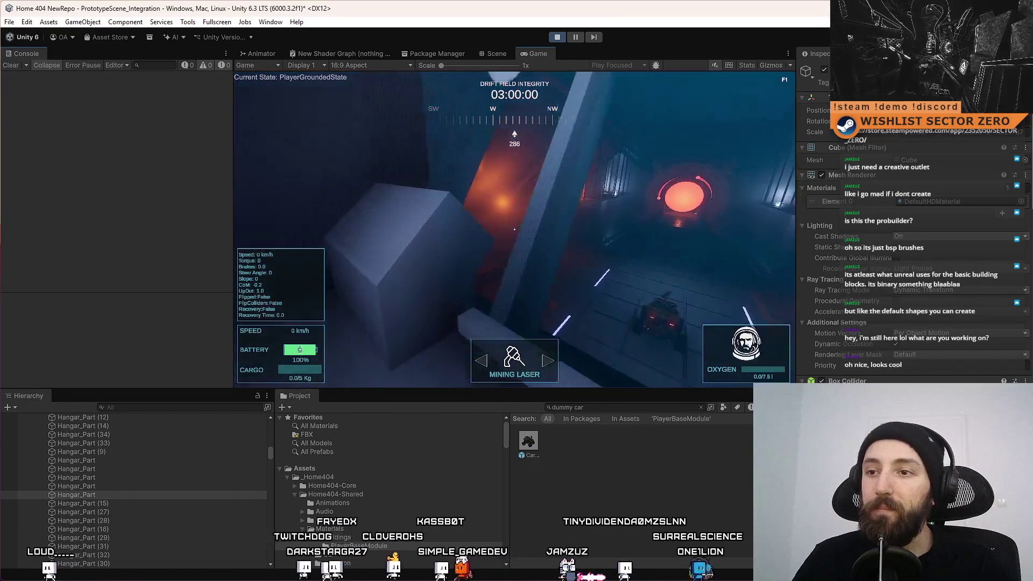
key(space)
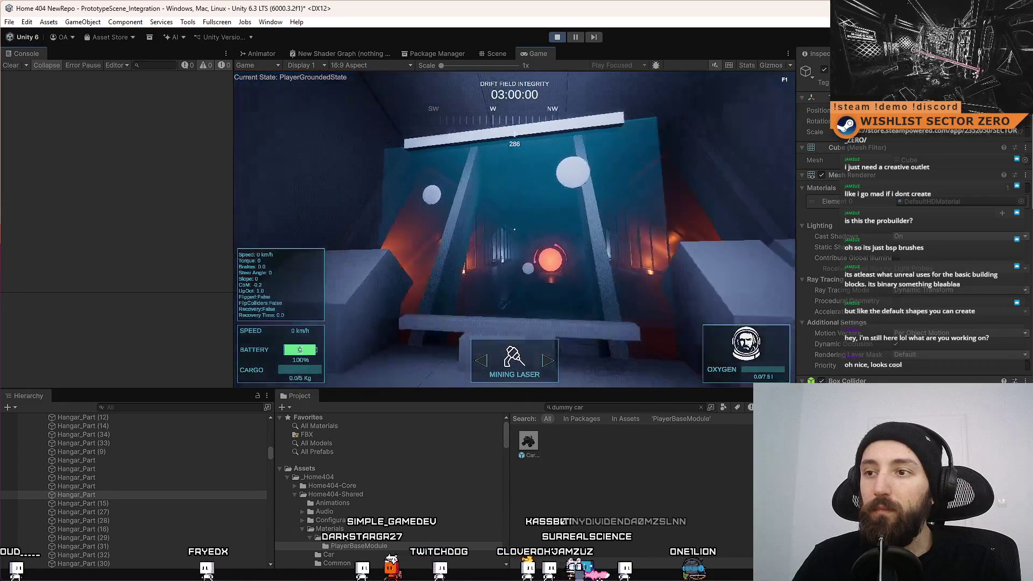
key(s)
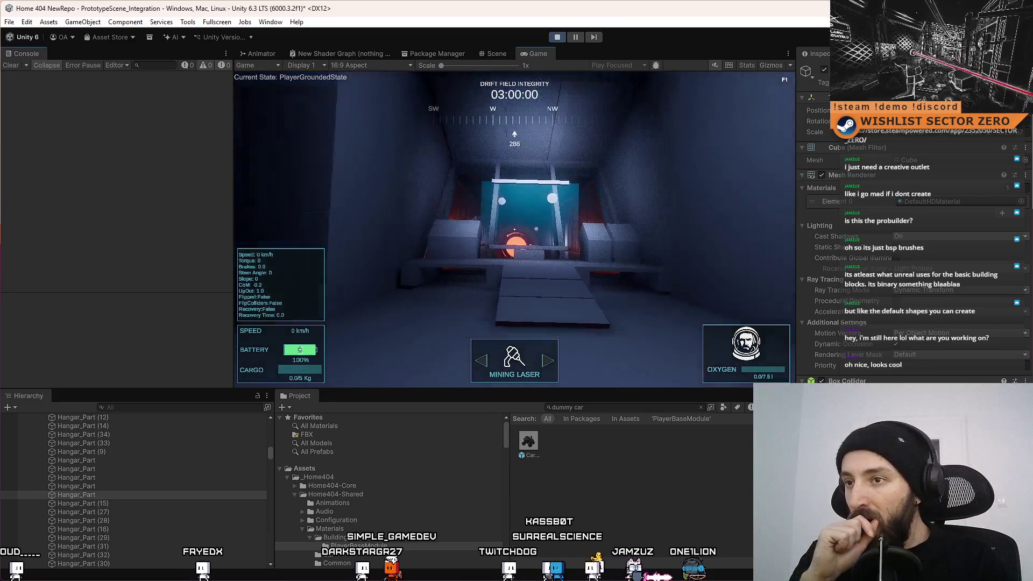
key(w)
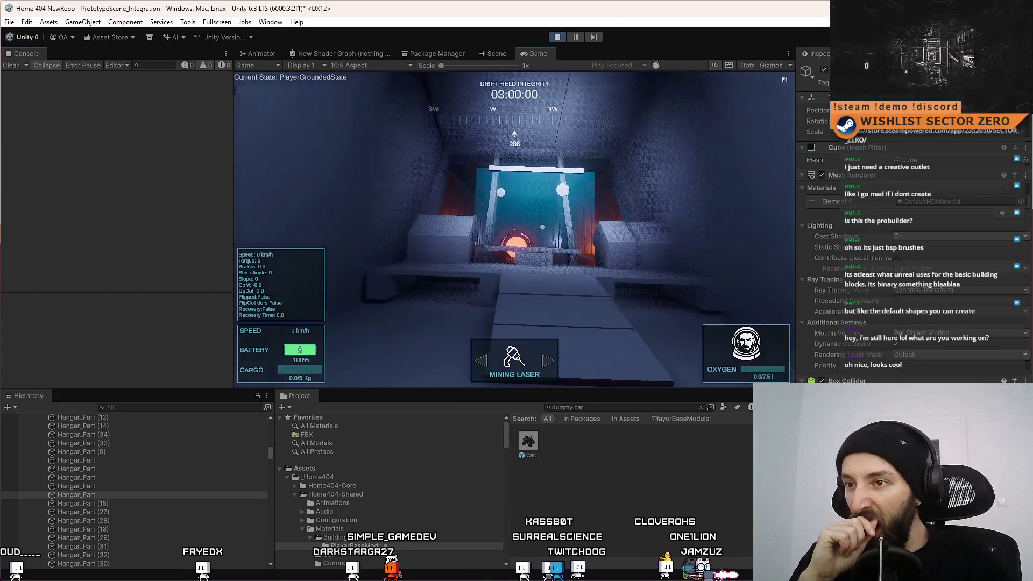
key(Escape)
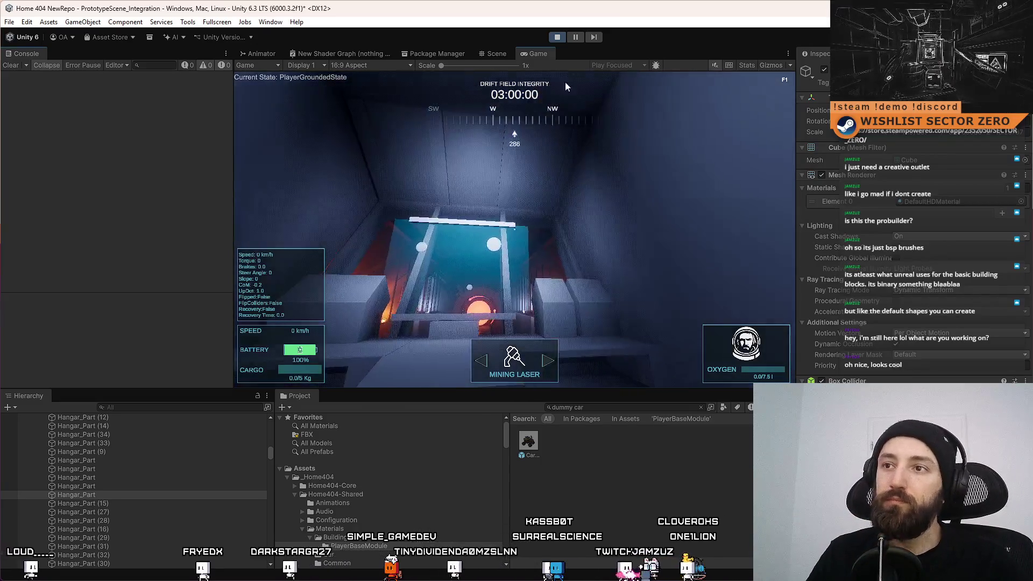
click(496, 54)
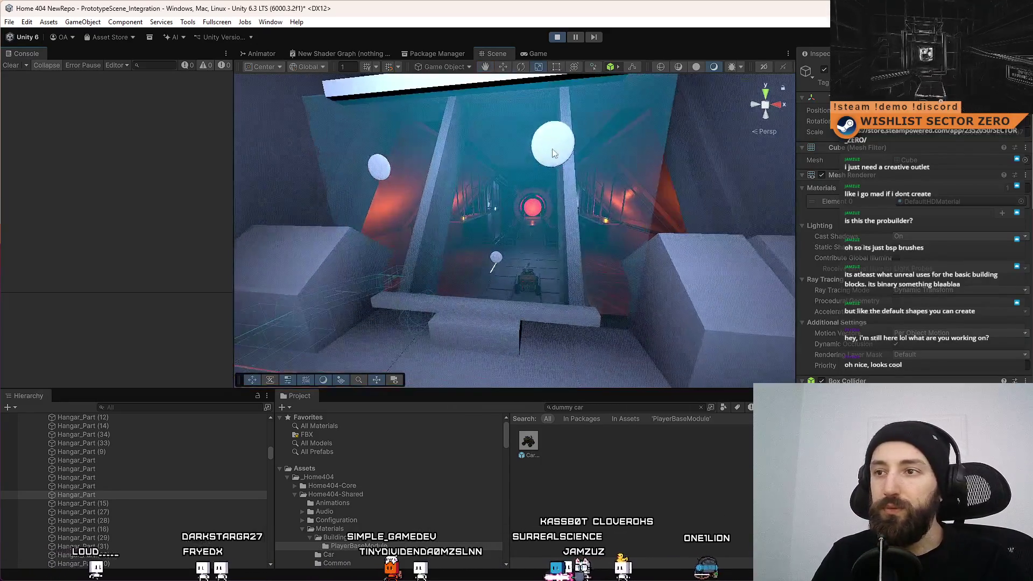
click(553, 143)
click(379, 167)
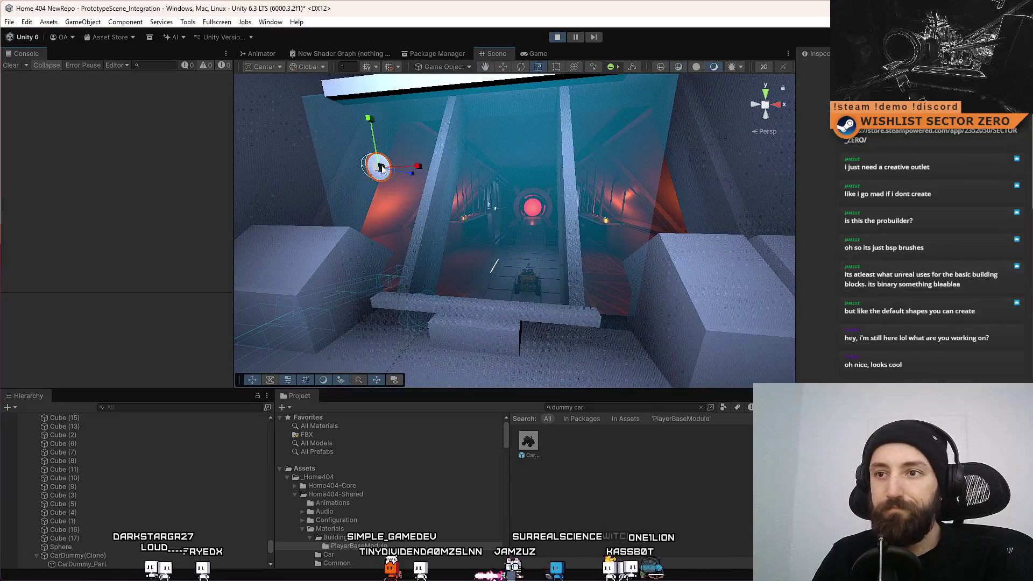
click(551, 54)
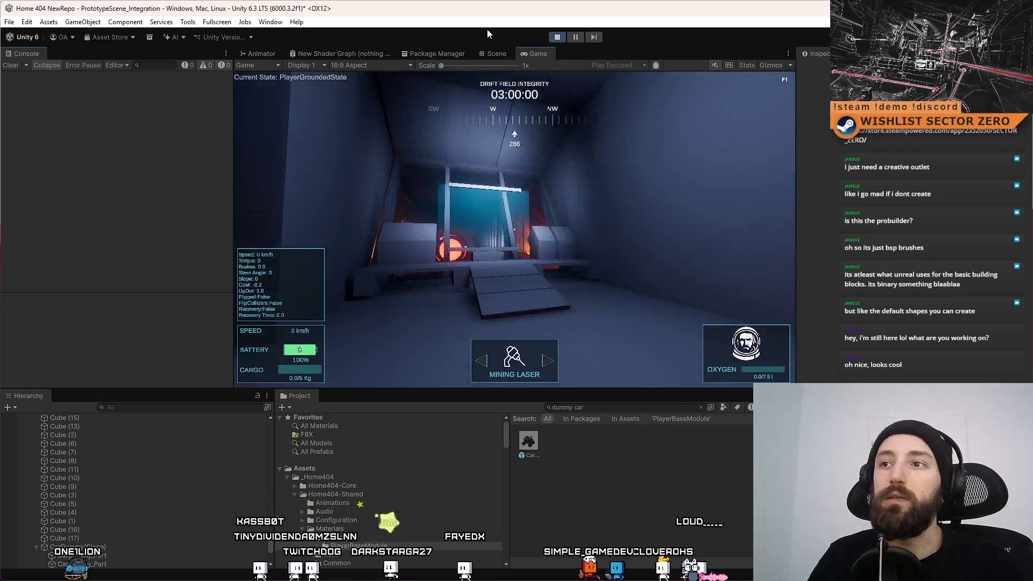
Back in the Scene view, orbit around the room to show the ramp slabs and cyan-lit end gate
click(493, 54)
mouse_move(540, 187)
mouse_down()
mouse_move(188, 260)
mouse_move(271, 275)
mouse_move(502, 242)
mouse_move(357, 237)
mouse_move(572, 266)
mouse_move(527, 264)
mouse_up()
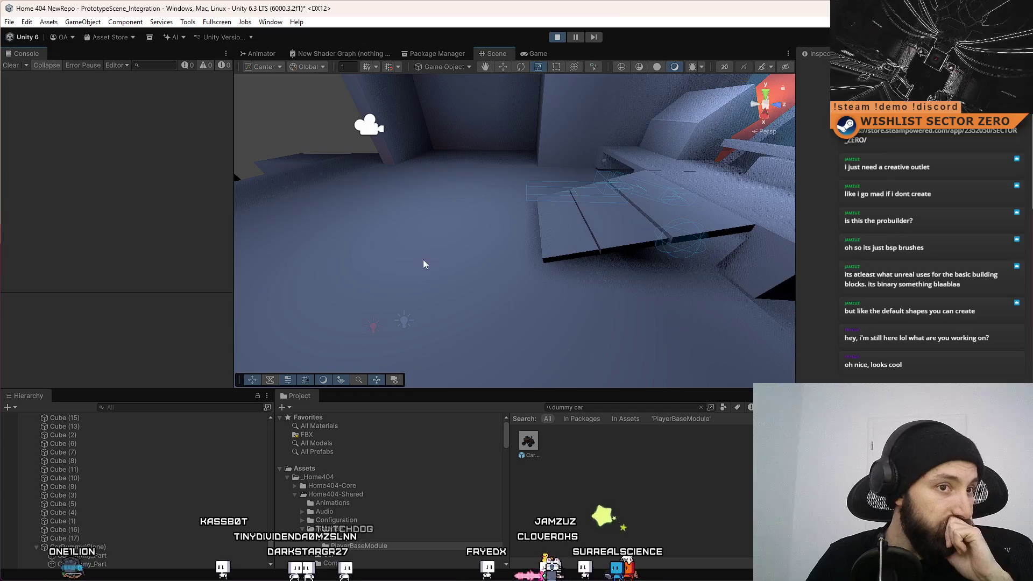
mouse_move(509, 238)
mouse_down()
mouse_move(602, 224)
mouse_move(615, 239)
mouse_up()
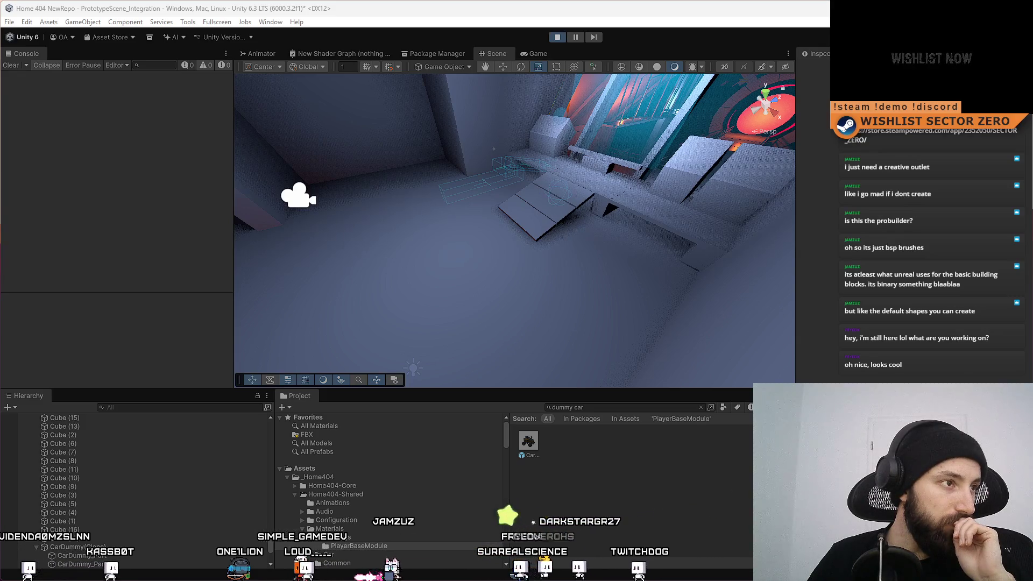
drag(482, 202, 574, 138)
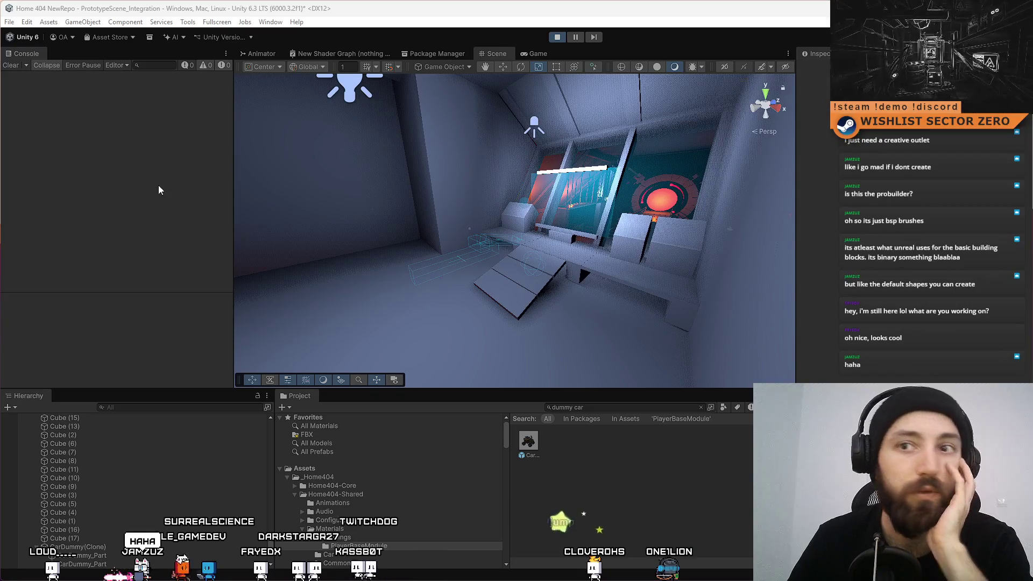
key(alt+Tab)
Maximise the browser, expand Followed Channels and open a live game-development streamer's channel
double_click(245, 41)
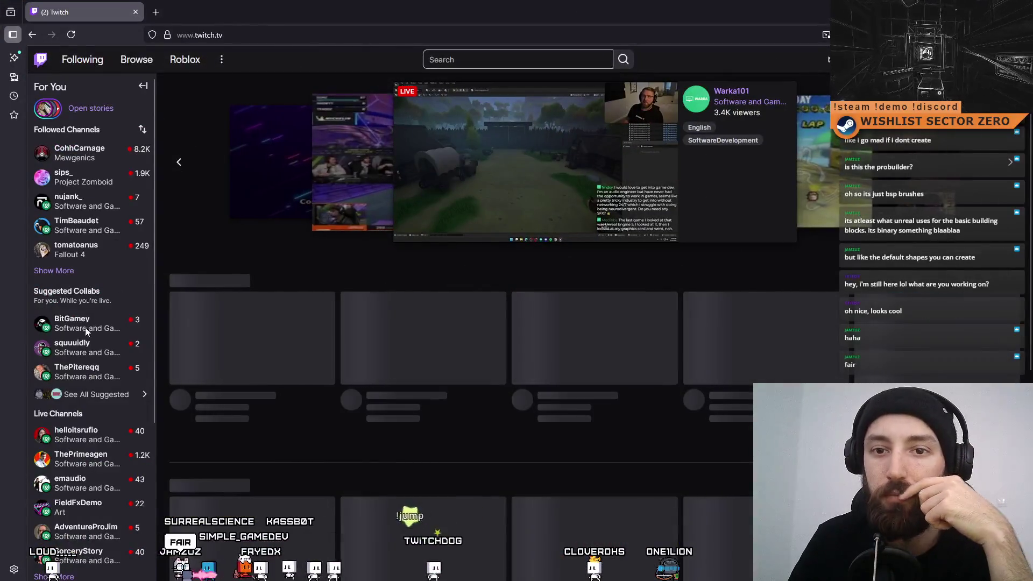
click(61, 272)
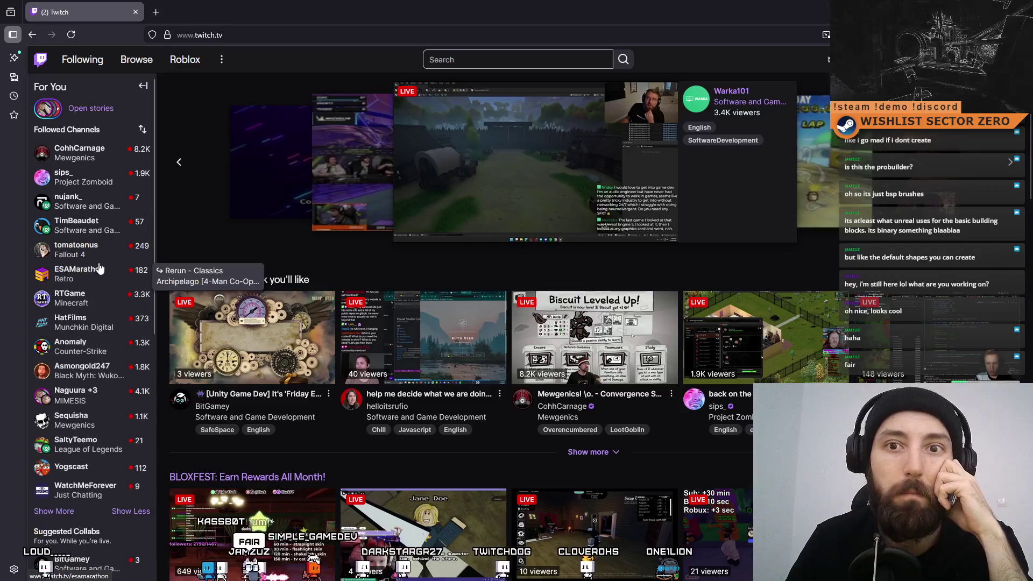
scroll(123, 322, down, 2)
scroll(134, 371, down, 1)
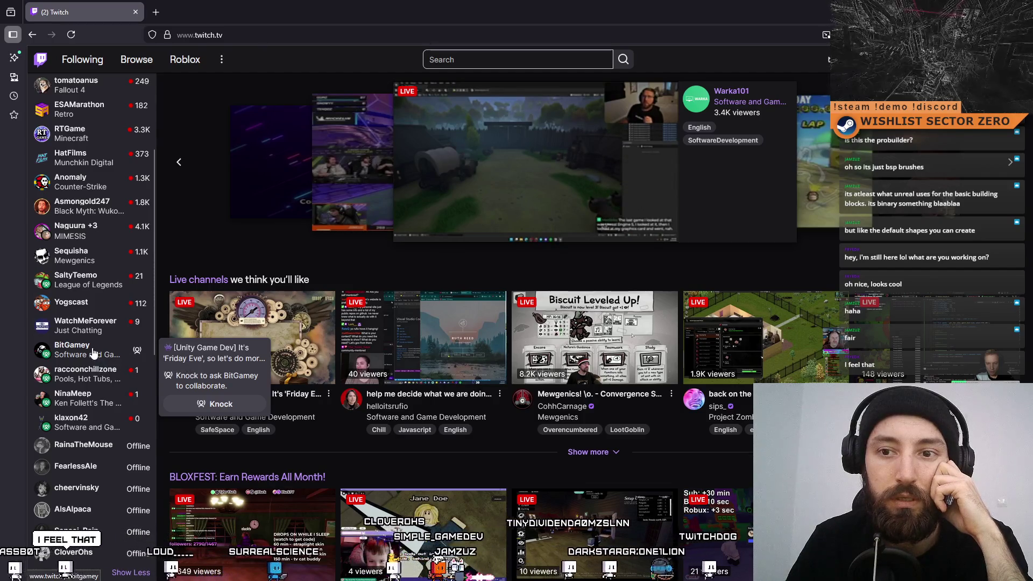
click(92, 352)
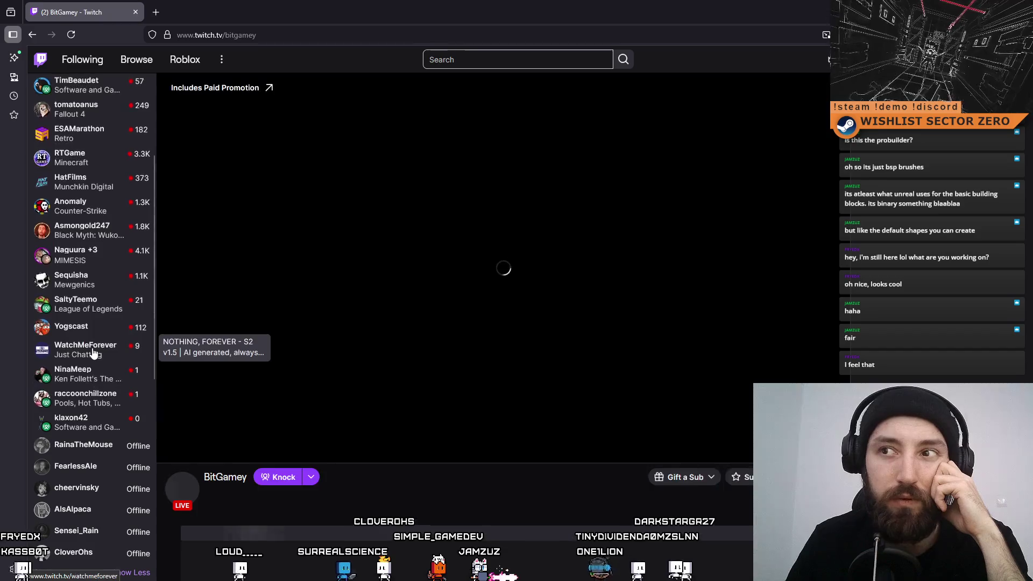